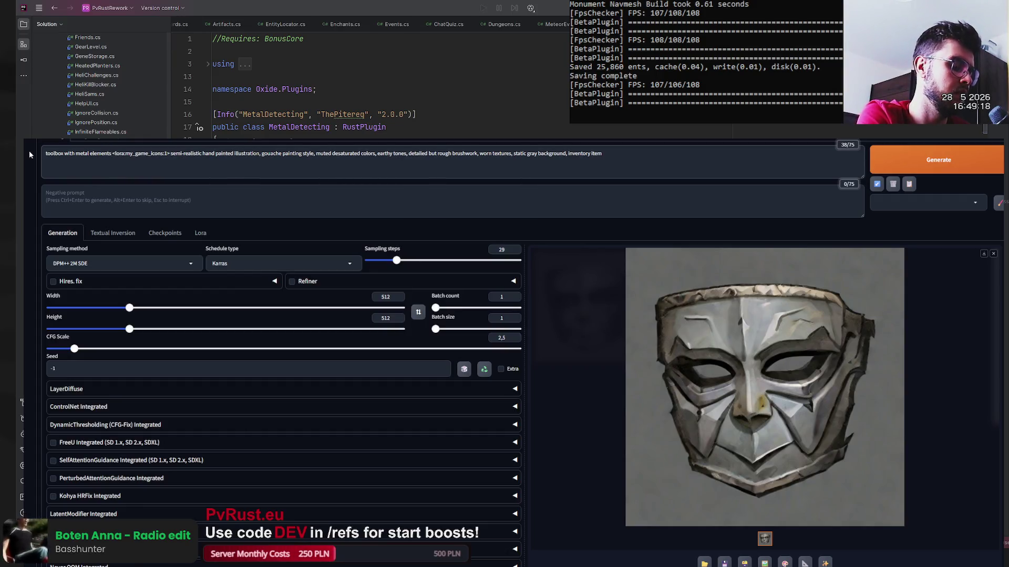
# - Add 'on pile nearby' and 'metal red' to the prompt and generate two images
pyautogui.write('on')
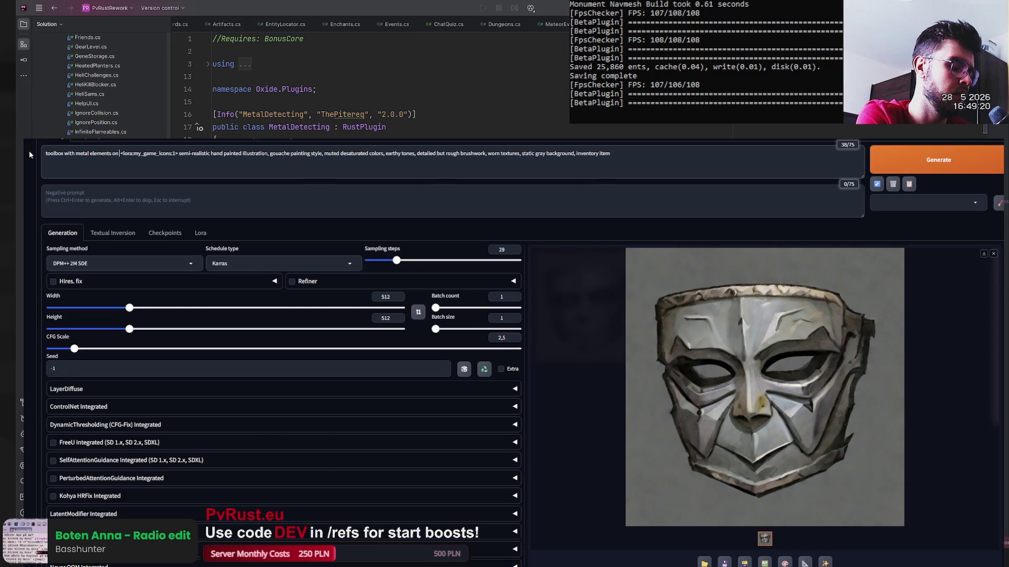
pyautogui.write('pile near')
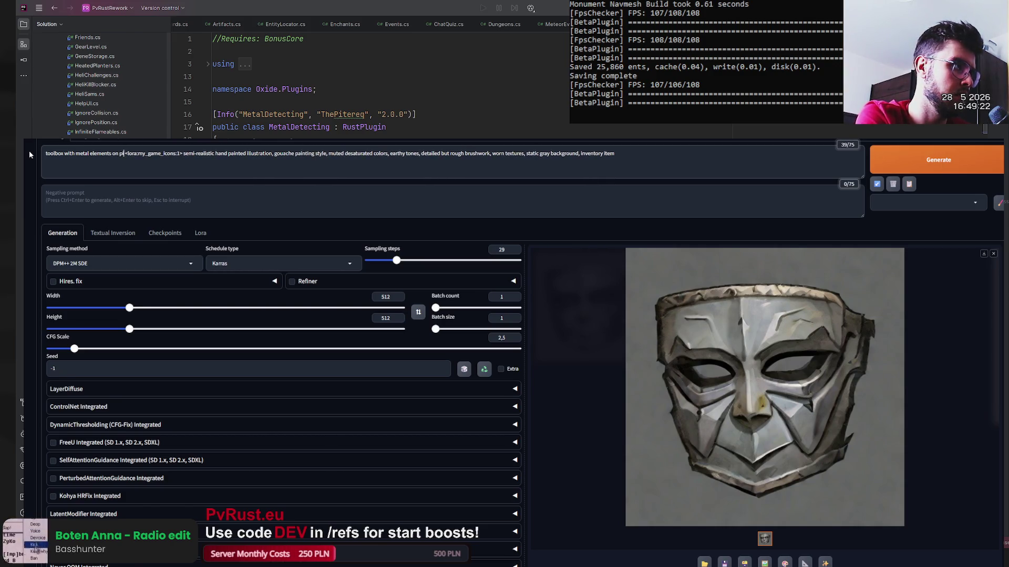
pyautogui.write('by ')
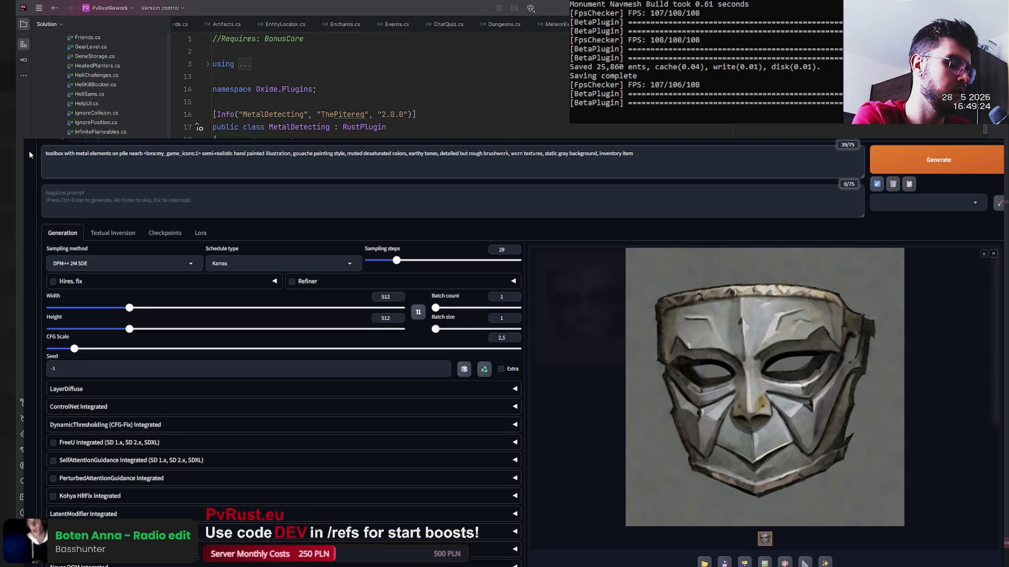
pyautogui.write('metal ')
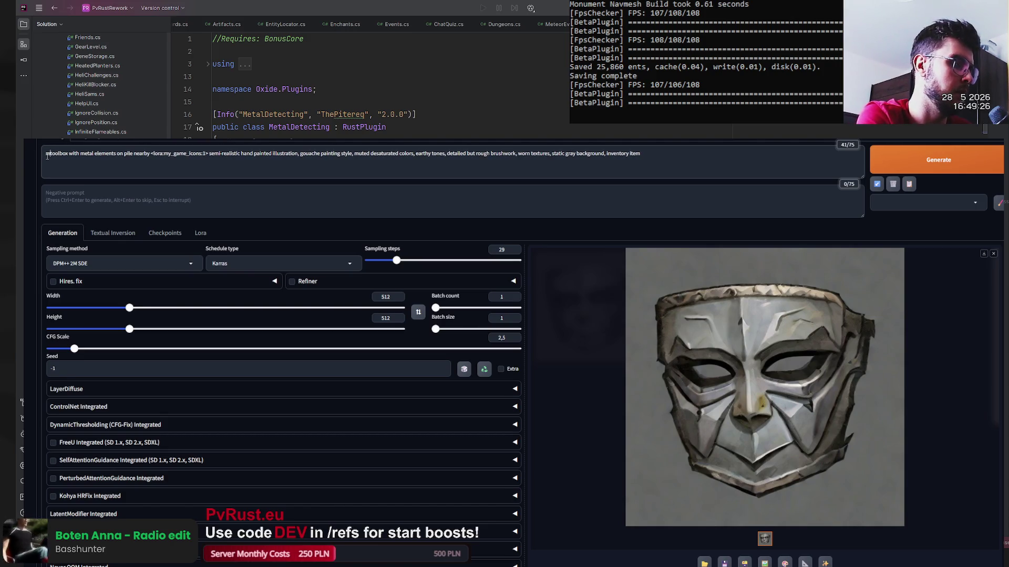
pyautogui.write('red')
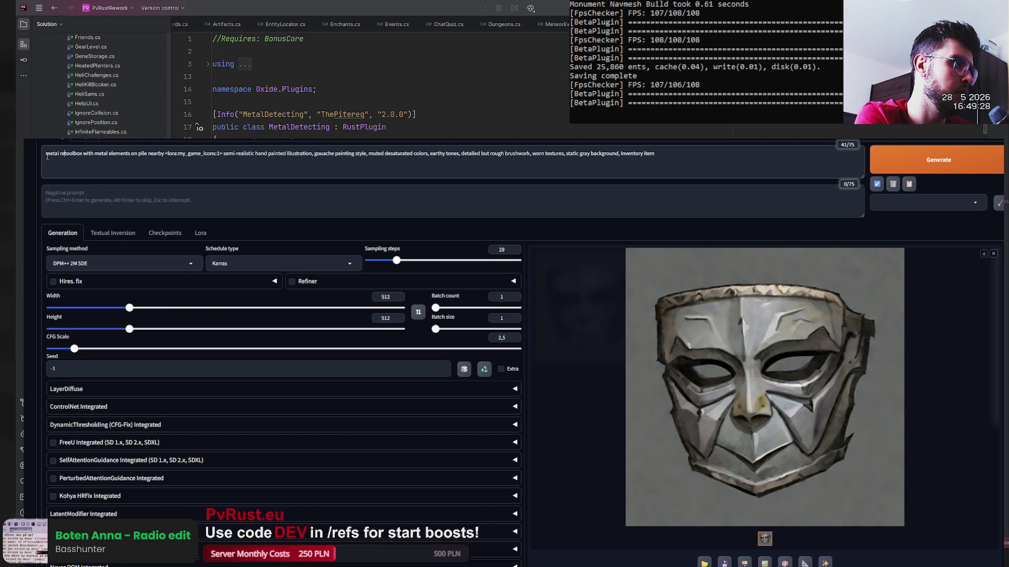
pyautogui.click(926, 162)
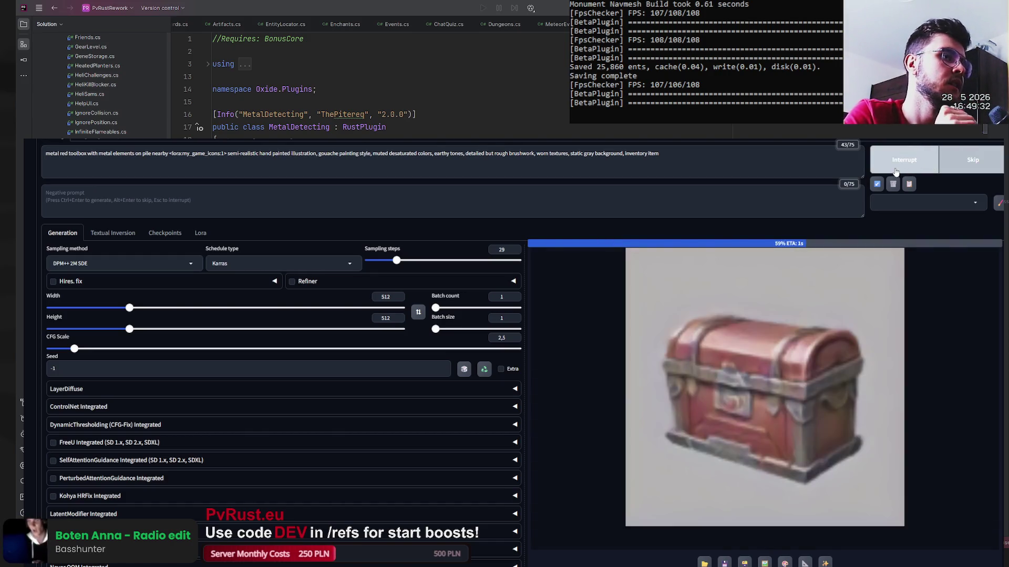
pyautogui.click(924, 161)
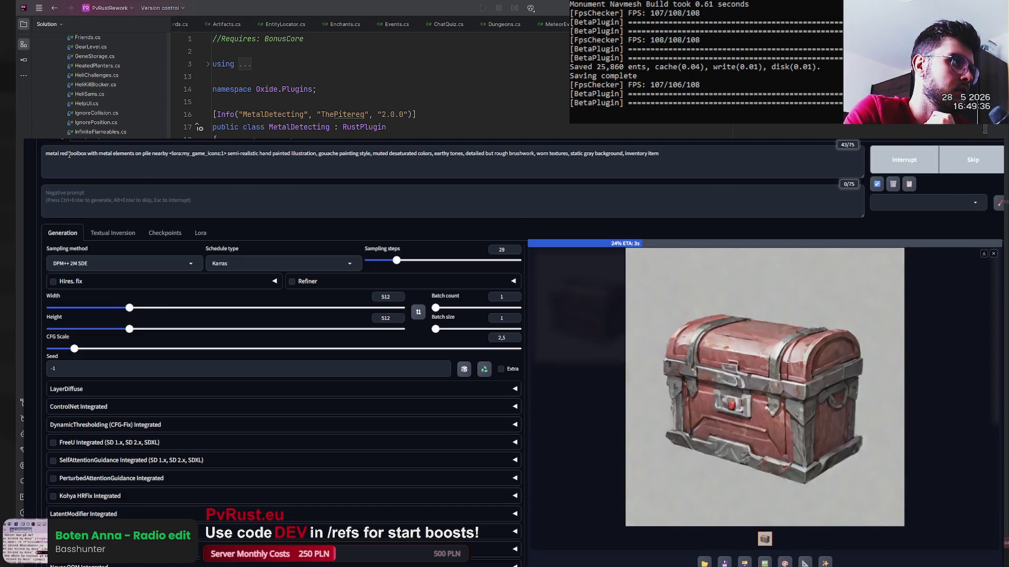
# - Insert 'workshop' after 'red' in the prompt and generate two more chests
pyautogui.click(69, 153)
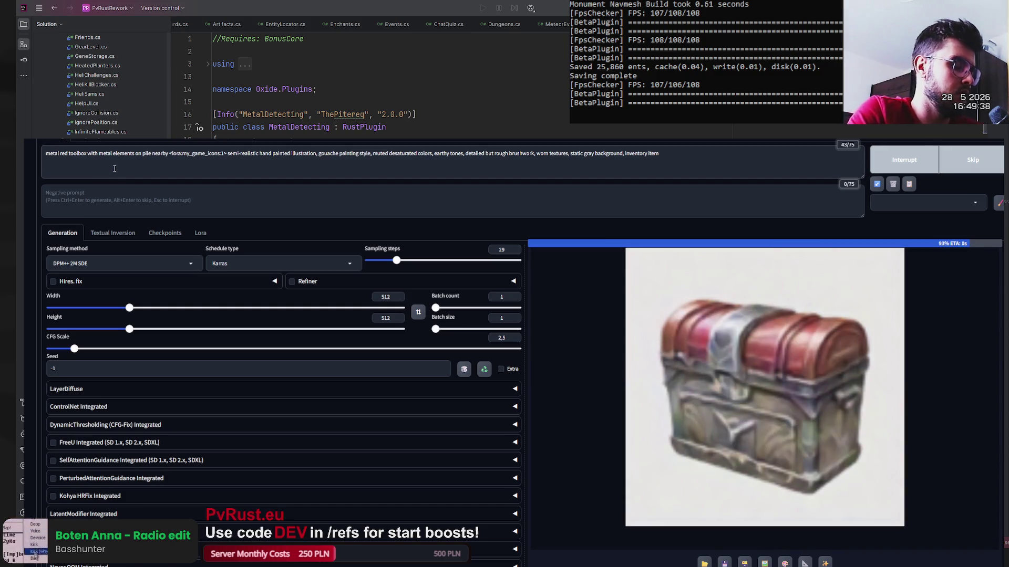
pyautogui.write('work')
pyautogui.press('BackSpace')
pyautogui.write('shop')
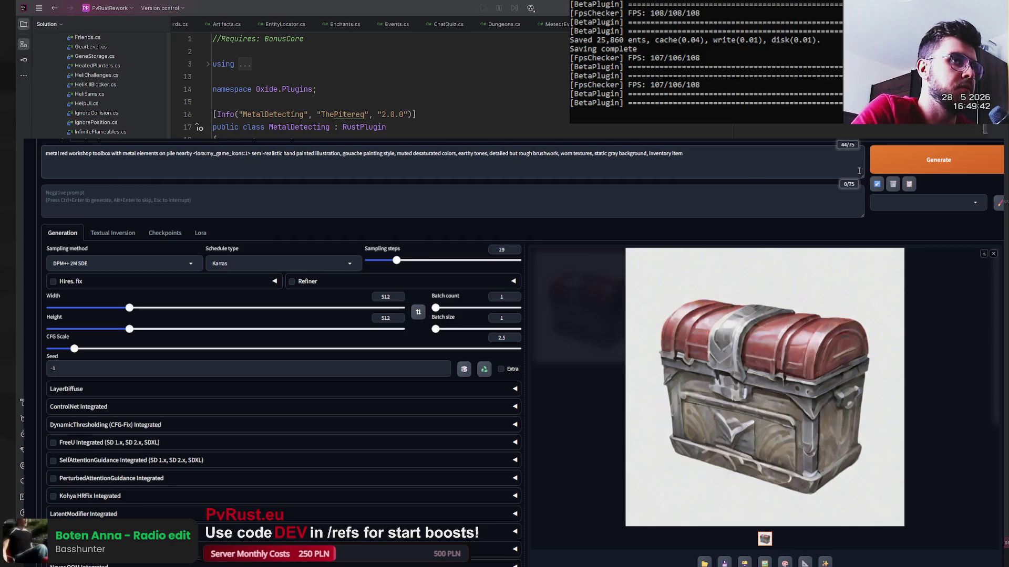
pyautogui.click(928, 166)
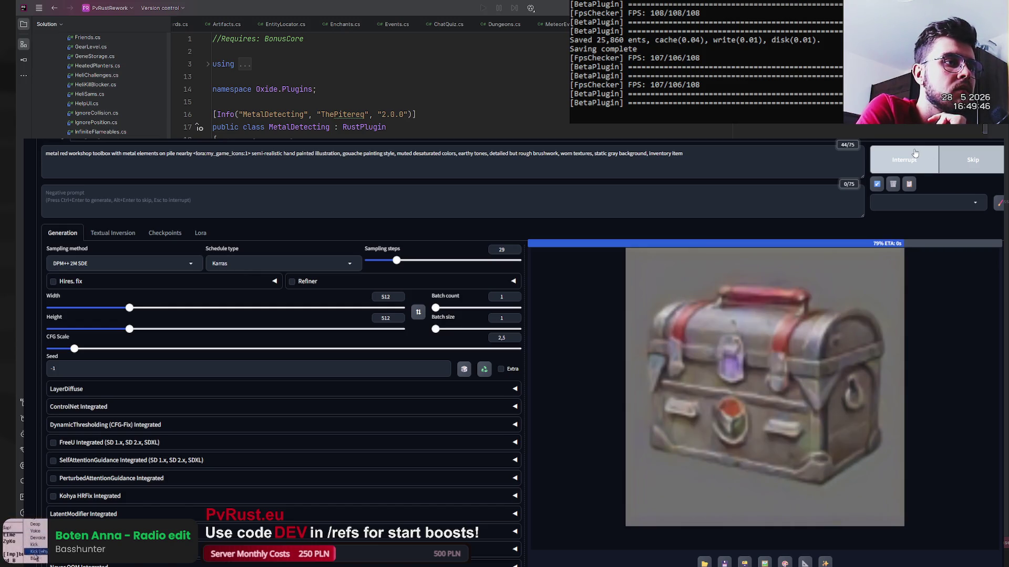
pyautogui.click(933, 158)
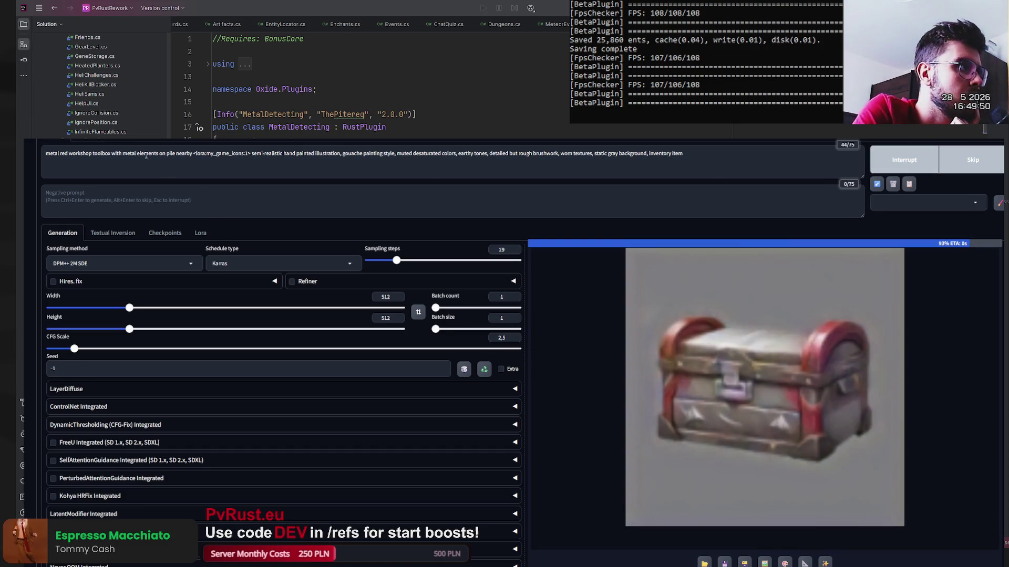
pyautogui.moveTo(193, 153); pyautogui.dragTo(119, 156)
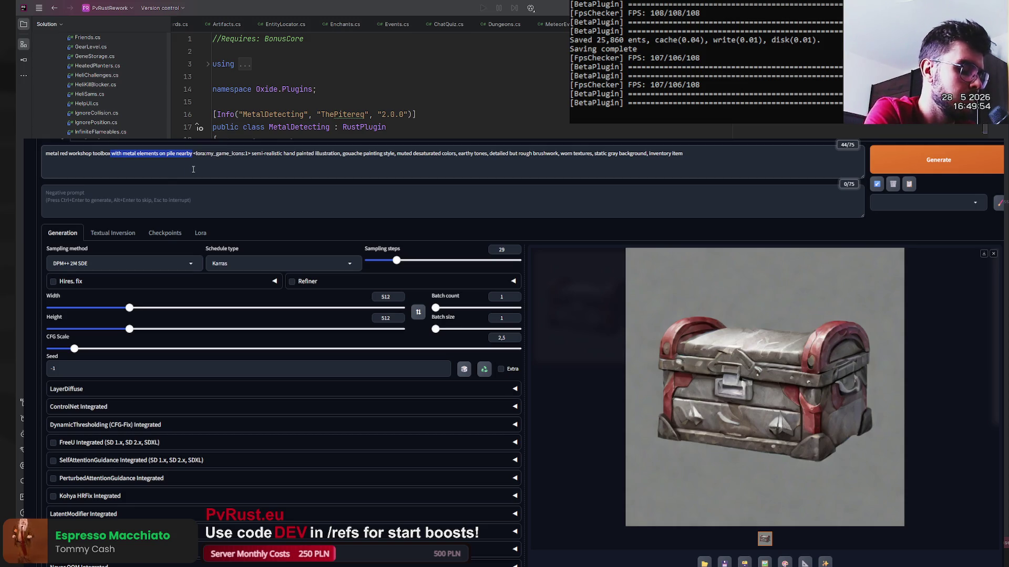
# - Replace the metal-elements phrase with ', pile of metal fragments in front' and generate two chests
pyautogui.write(', pile')
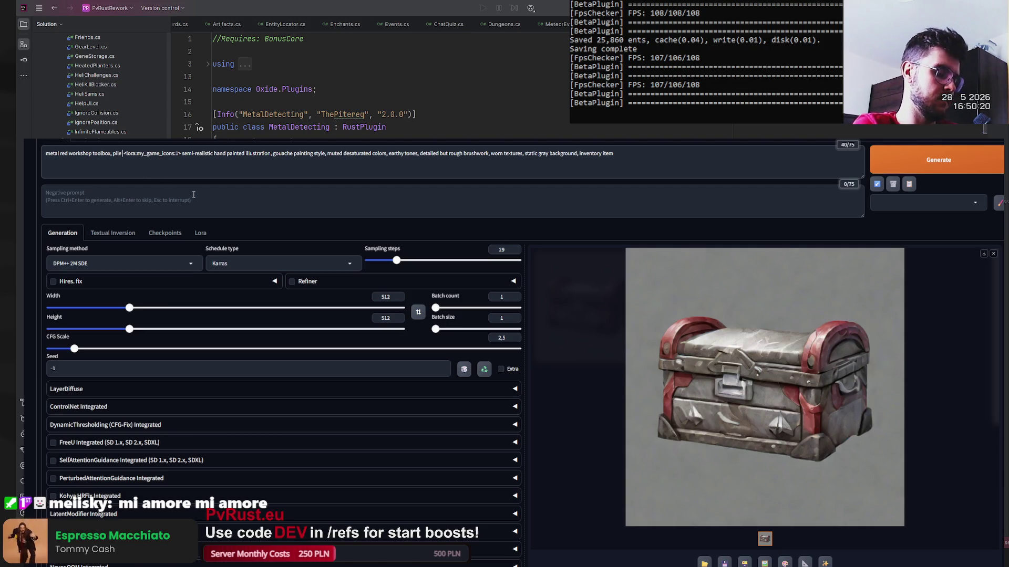
pyautogui.write('of metal fra')
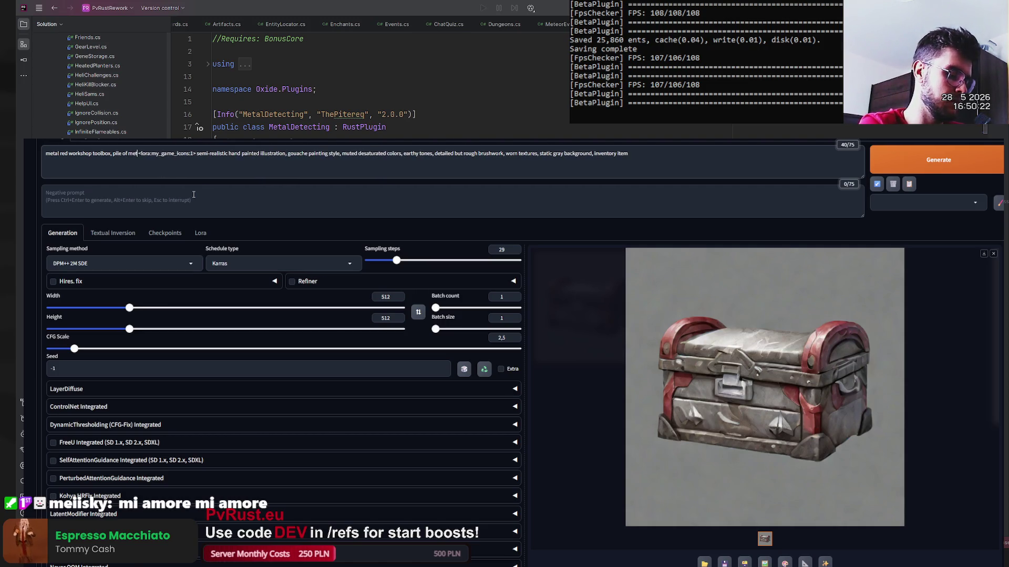
pyautogui.write('gments')
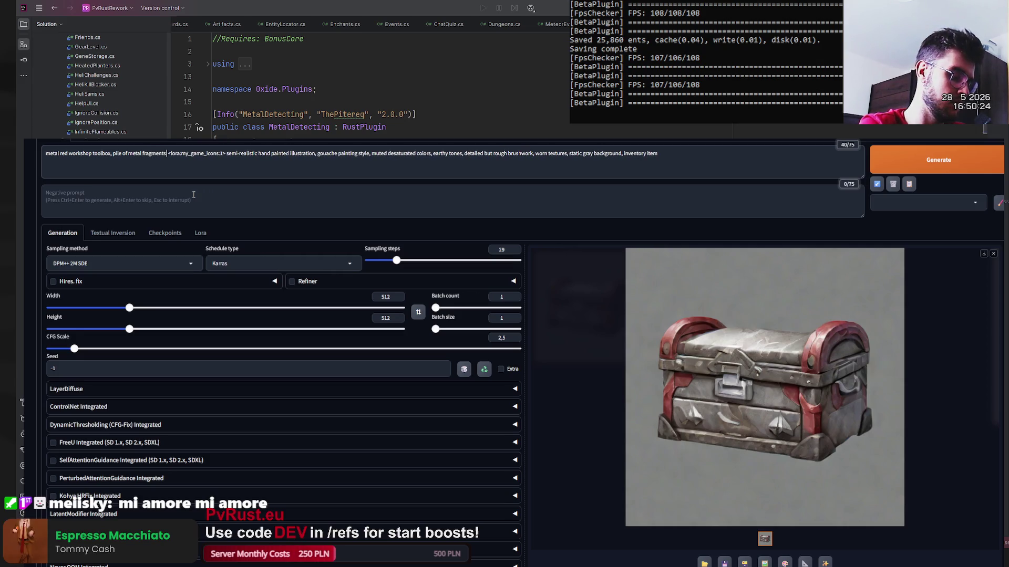
pyautogui.write(' in front')
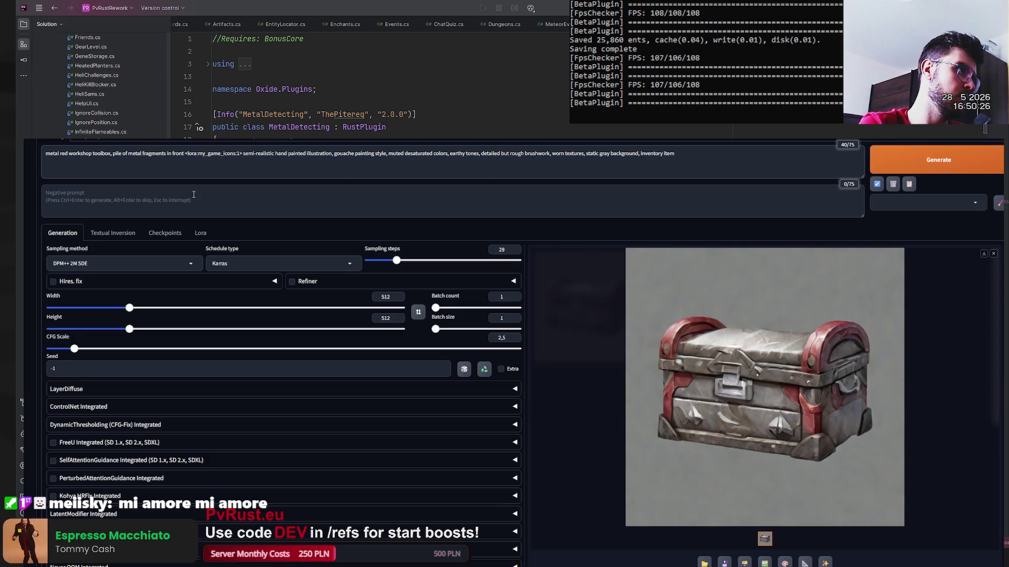
pyautogui.click(964, 163)
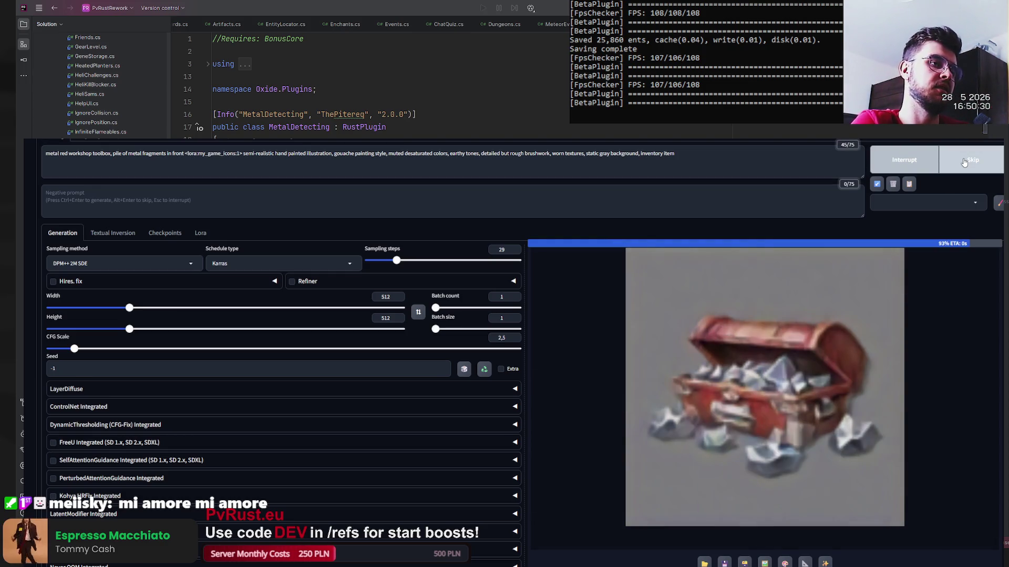
pyautogui.click(964, 162)
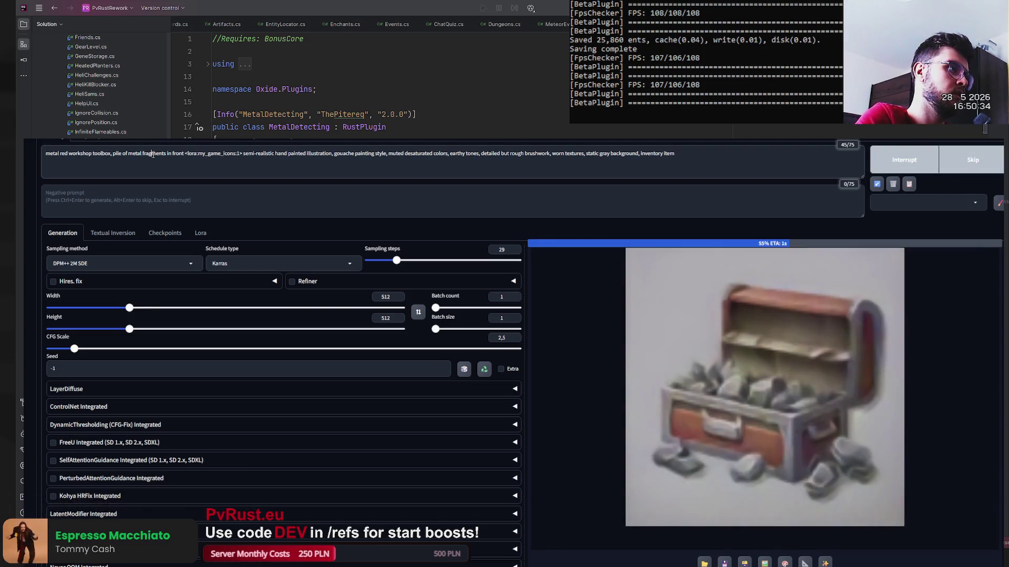
# - Change 'fragments' to 'plates' in the prompt and generate five toolbox variations
pyautogui.write('plates')
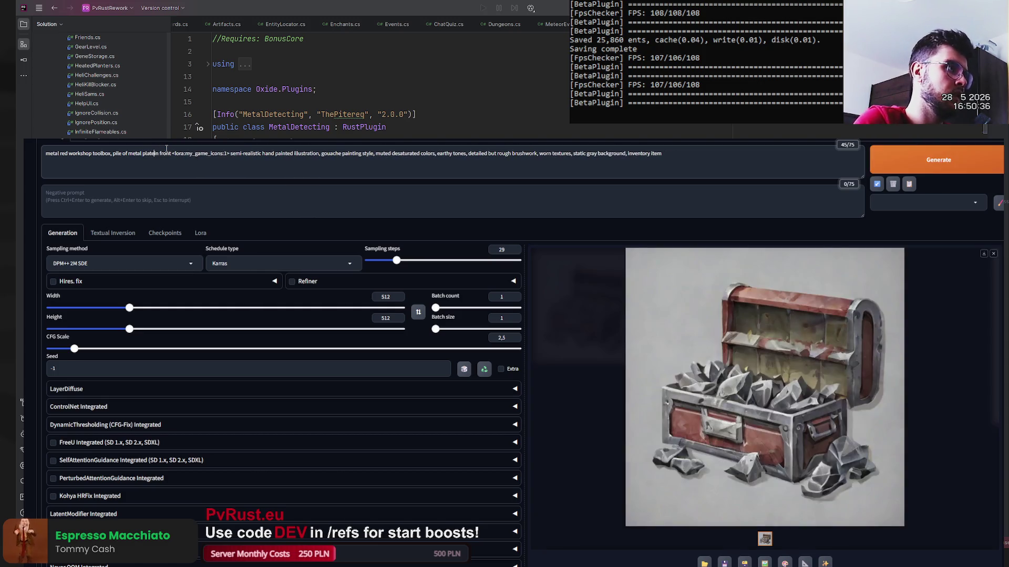
pyautogui.click(902, 164)
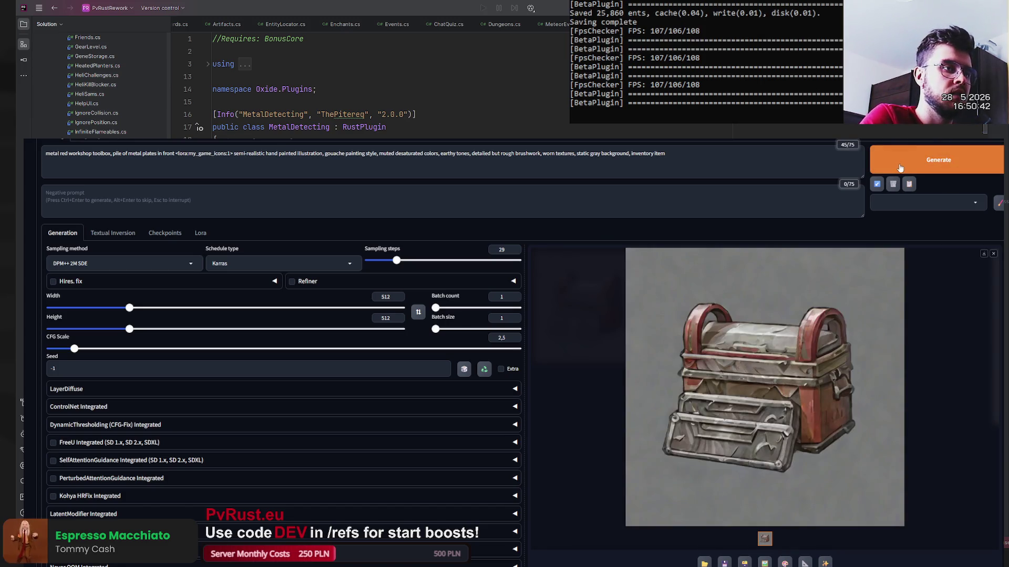
pyautogui.click(911, 169)
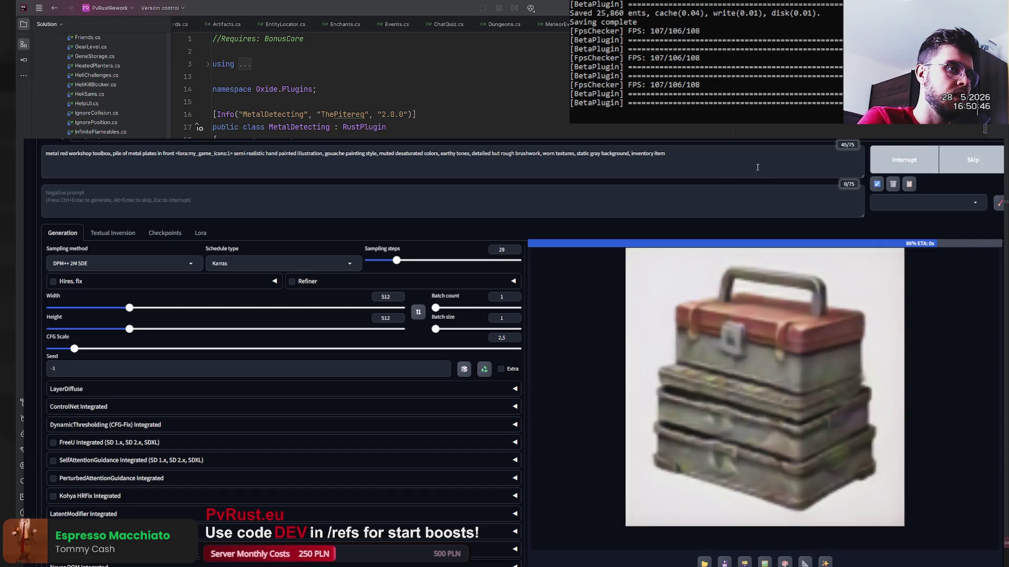
pyautogui.click(956, 166)
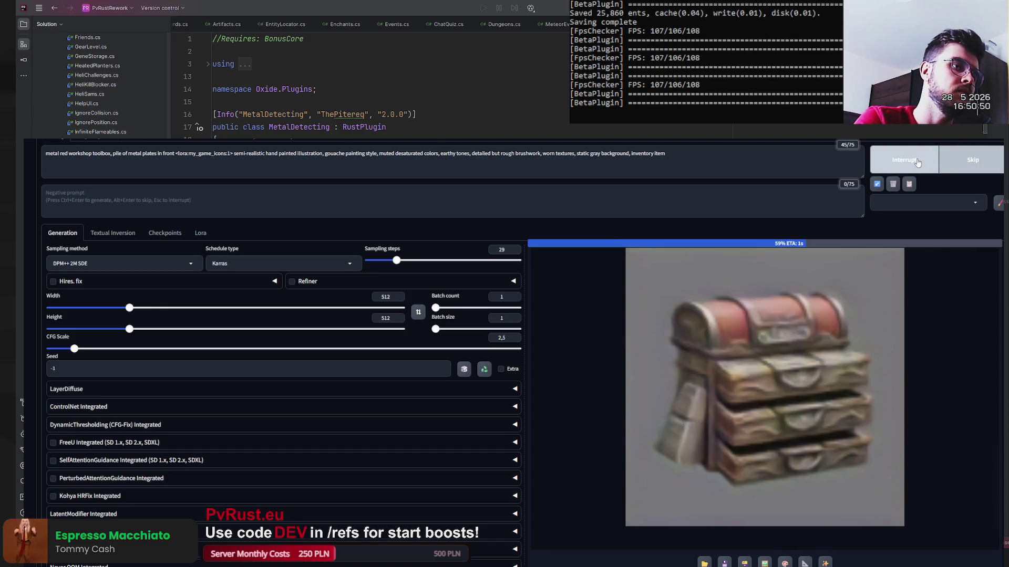
pyautogui.click(956, 163)
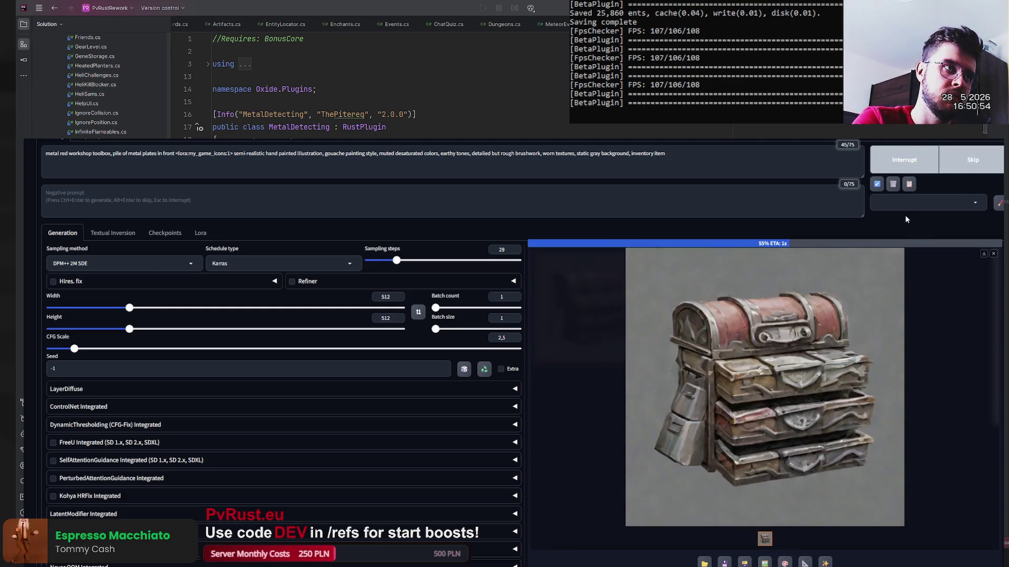
pyautogui.click(926, 167)
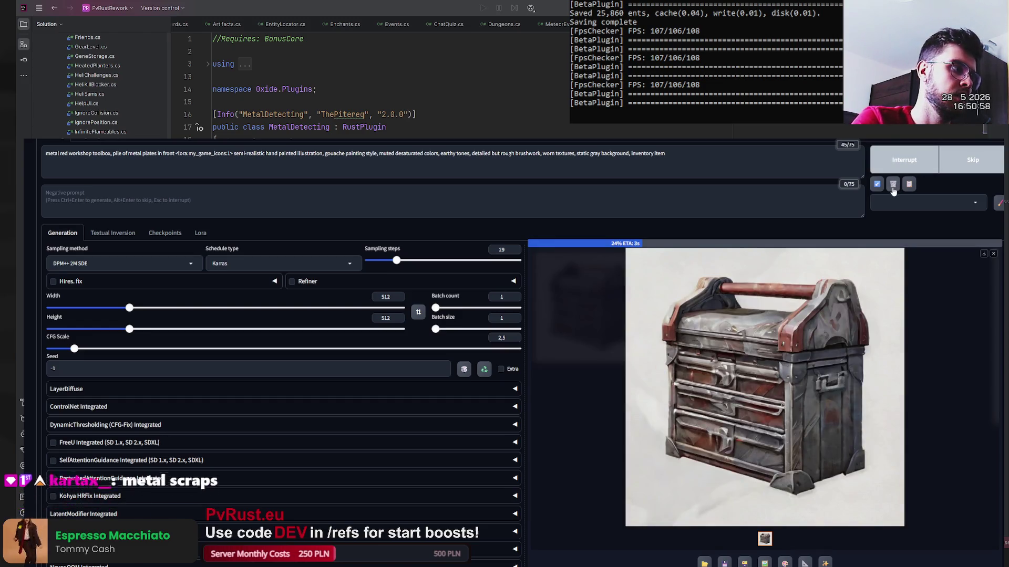
pyautogui.doubleClick(151, 154)
# - Change the prompt's 'plates' to 'scraps' and generate two variations
pyautogui.write('scraops')
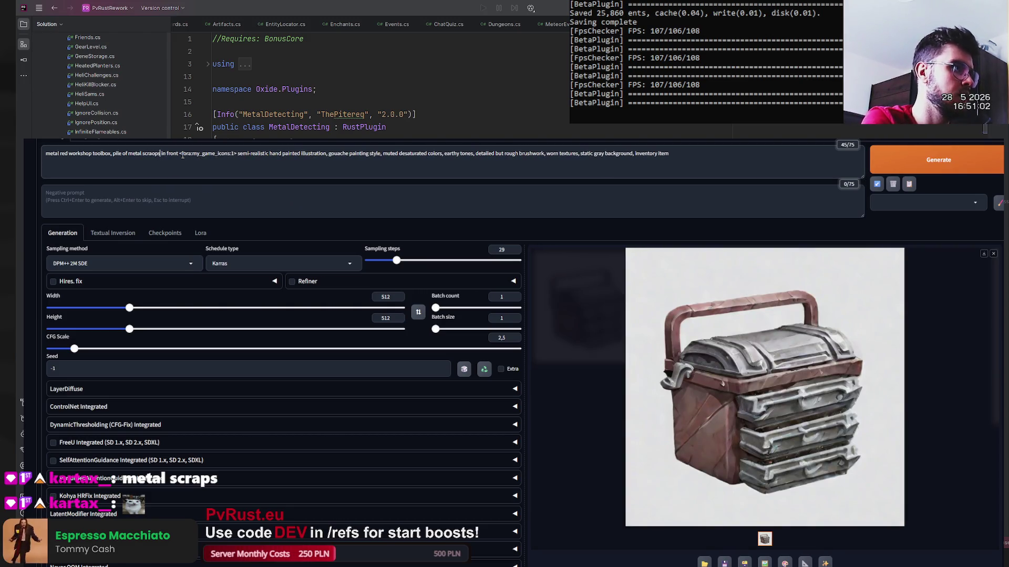
pyautogui.press('BackSpace')
pyautogui.press('BackSpace')
pyautogui.press('BackSpace')
pyautogui.write('ps')
pyautogui.click(937, 165)
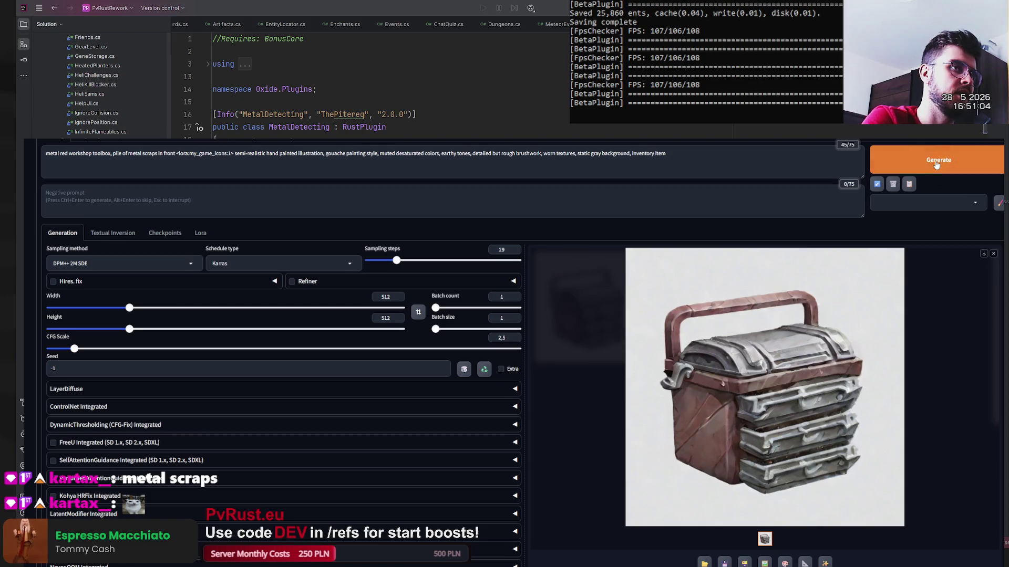
pyautogui.click(936, 165)
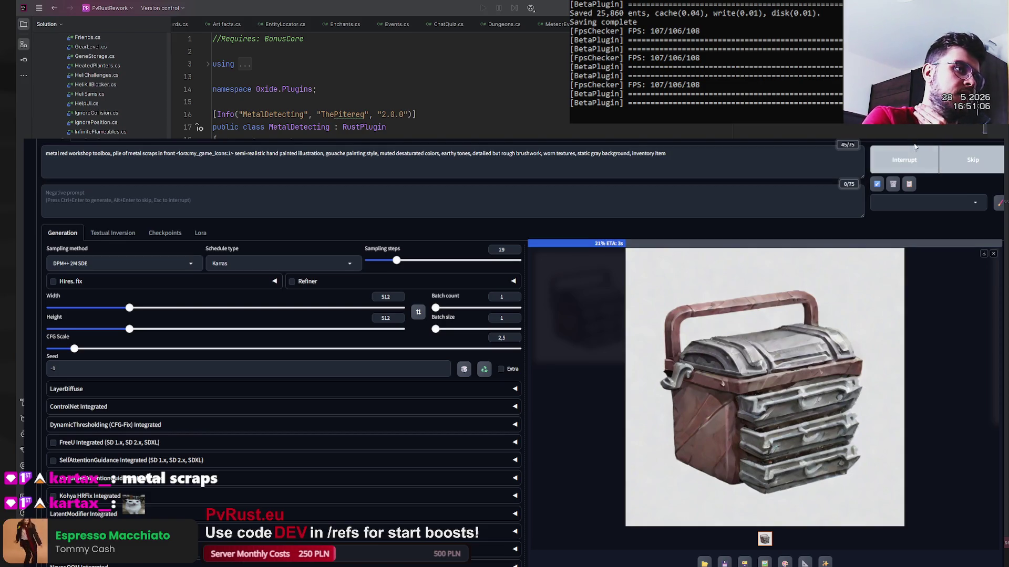
pyautogui.click(941, 163)
pyautogui.doubleClick(150, 154)
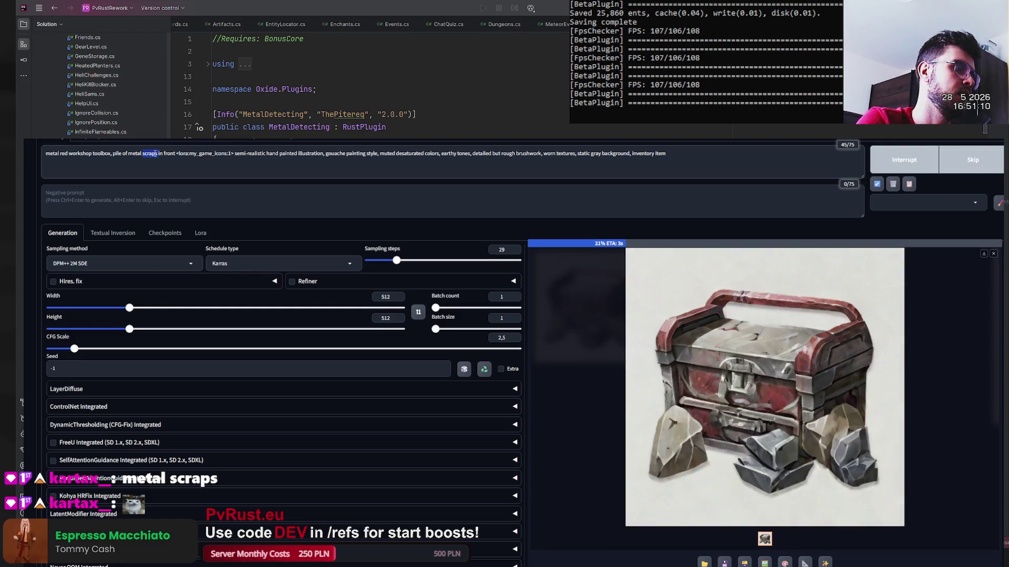
# - Swap in 'sheets', generate repeatedly, and interrupt or skip unwanted runs
pyautogui.write('sheets')
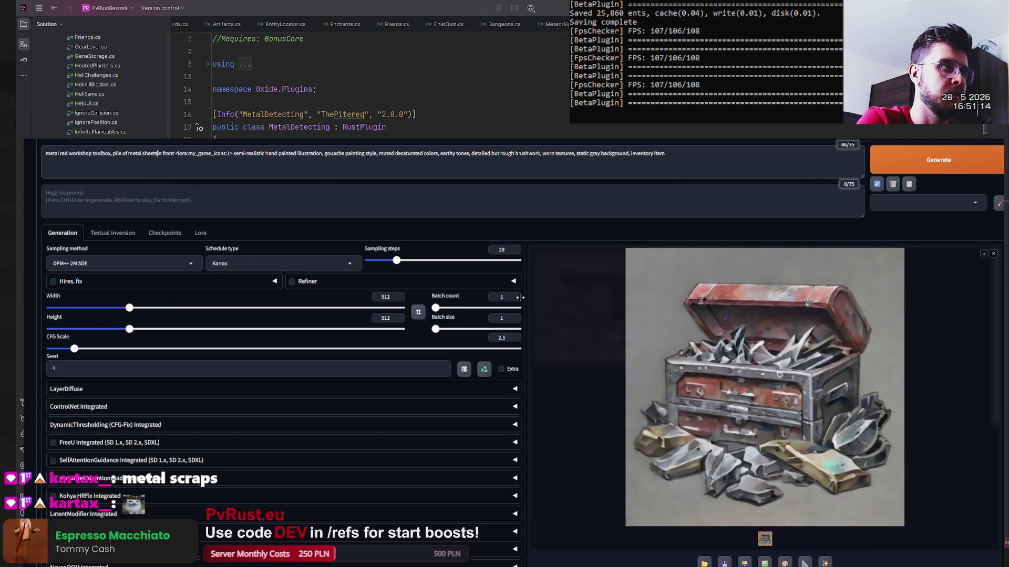
pyautogui.click(904, 163)
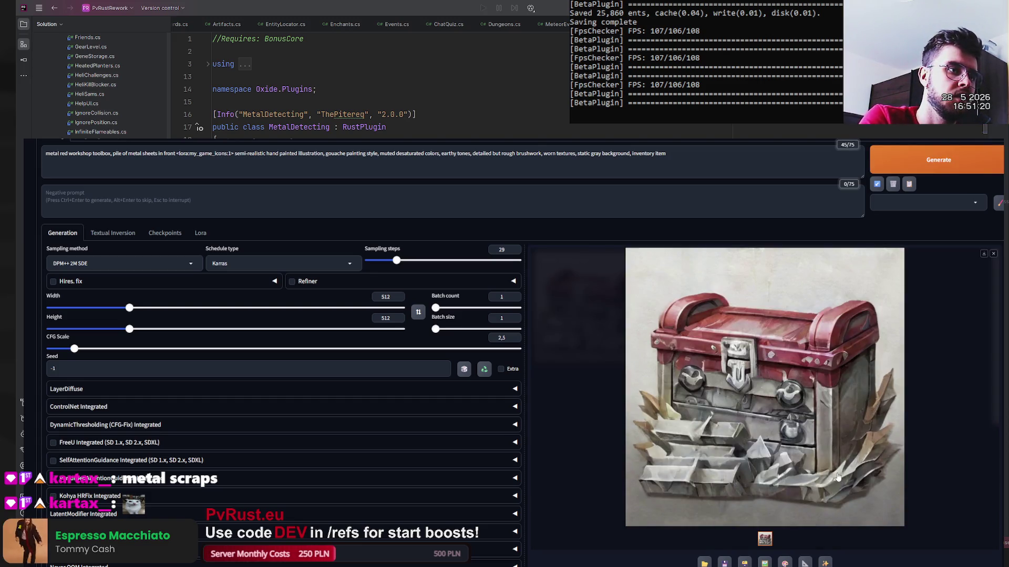
pyautogui.hotkey('ctrl', 'Return')
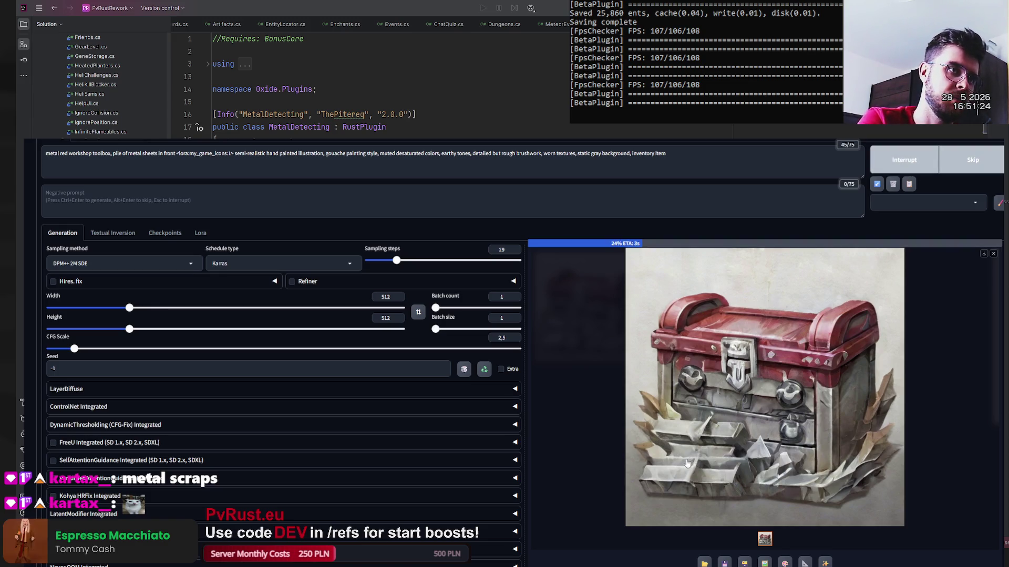
pyautogui.click(961, 167)
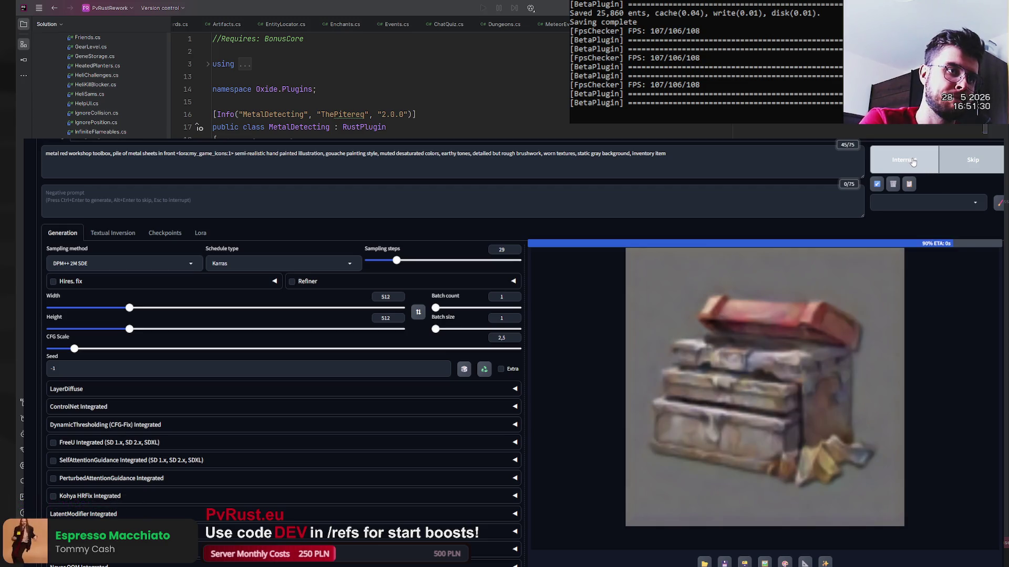
pyautogui.click(970, 164)
pyautogui.click(959, 164)
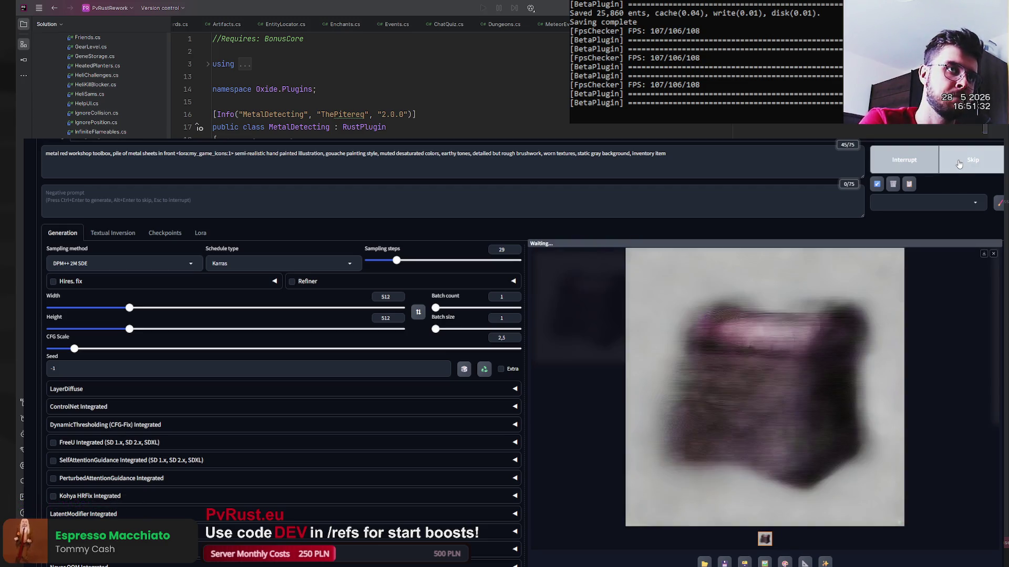
pyautogui.click(948, 163)
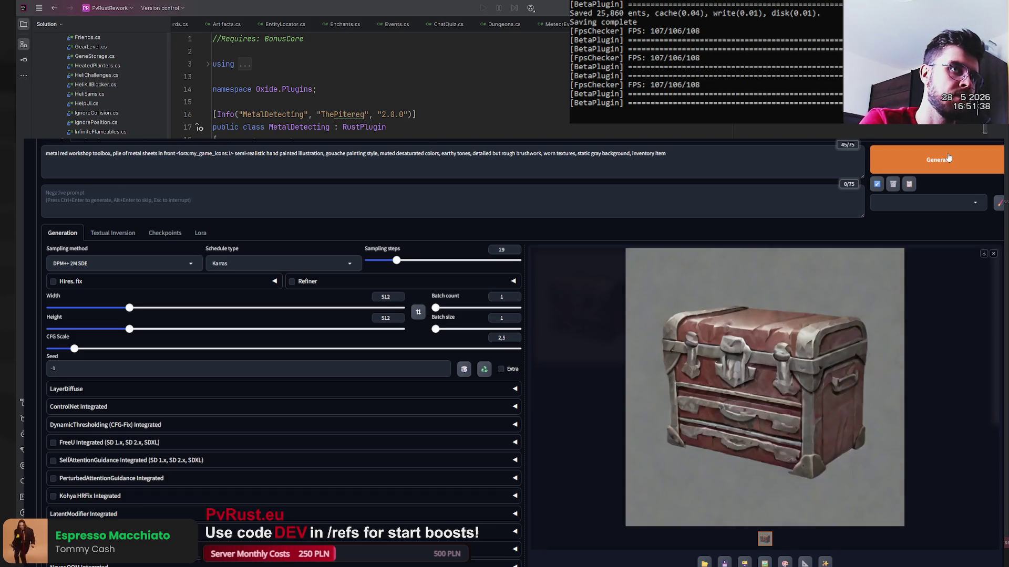
pyautogui.click(948, 157)
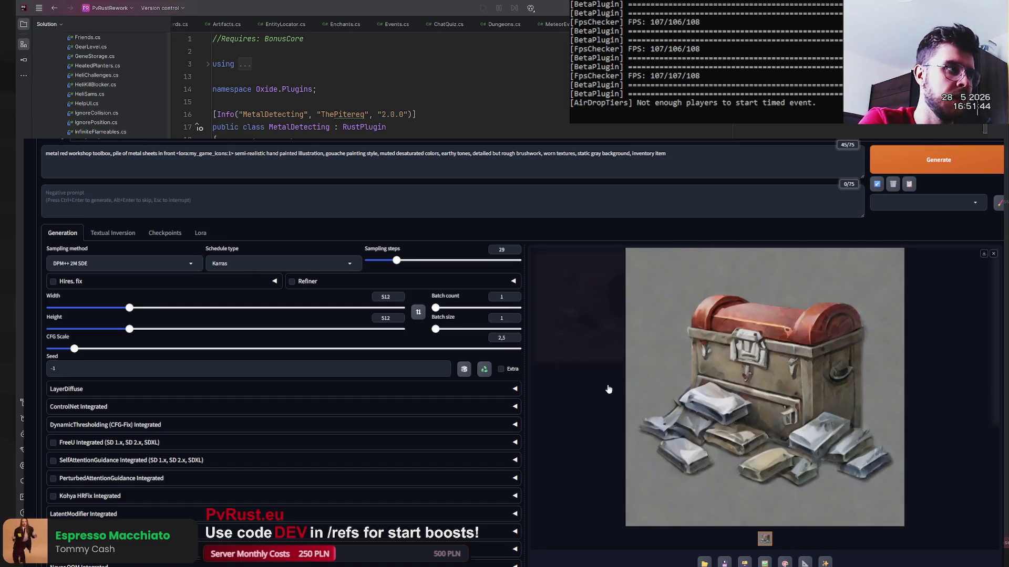
pyautogui.scroll(-2, 635, 335)
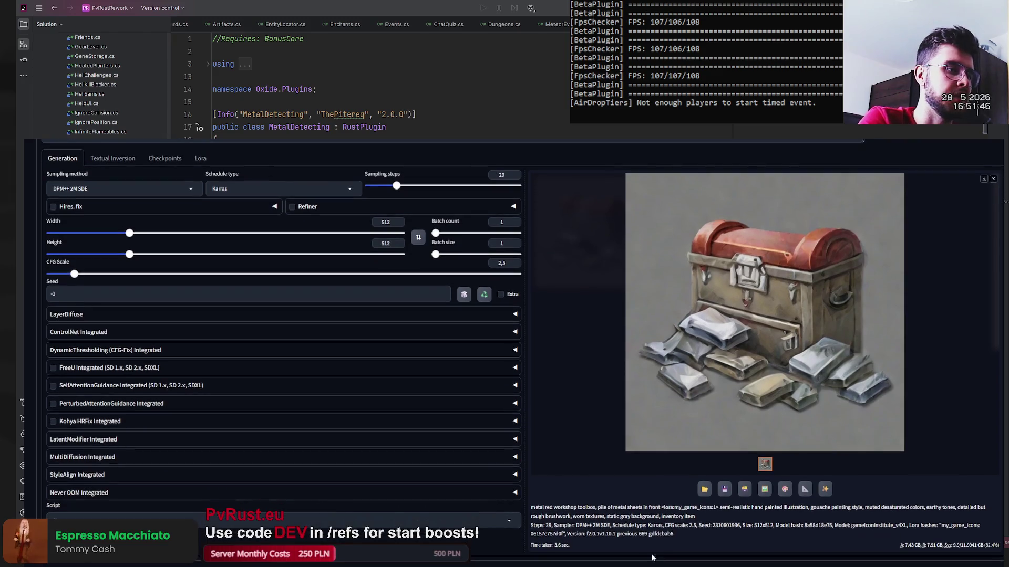
pyautogui.doubleClick(725, 527)
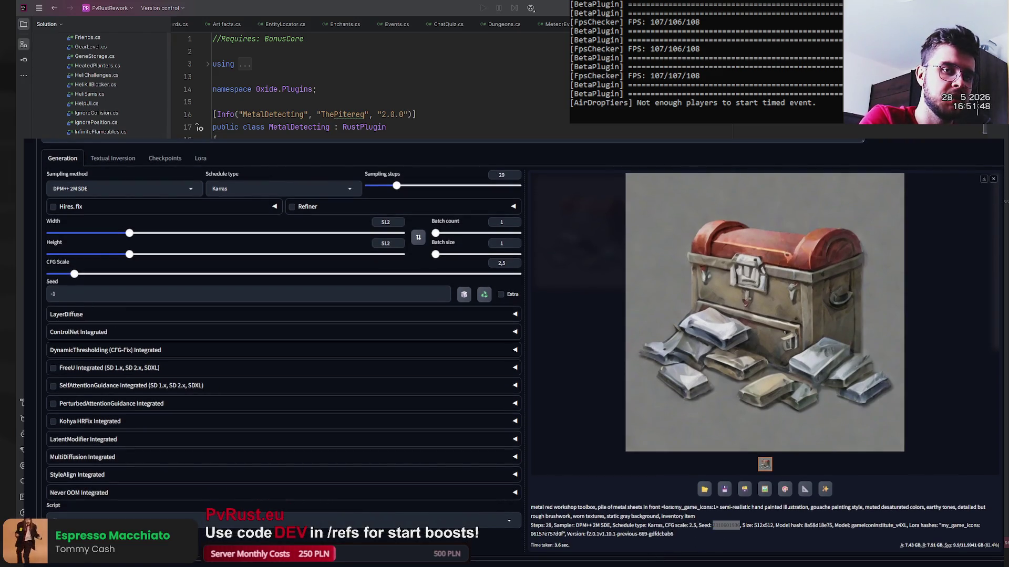
pyautogui.hotkey('alt', 'Tab')
pyautogui.click(74, 104)
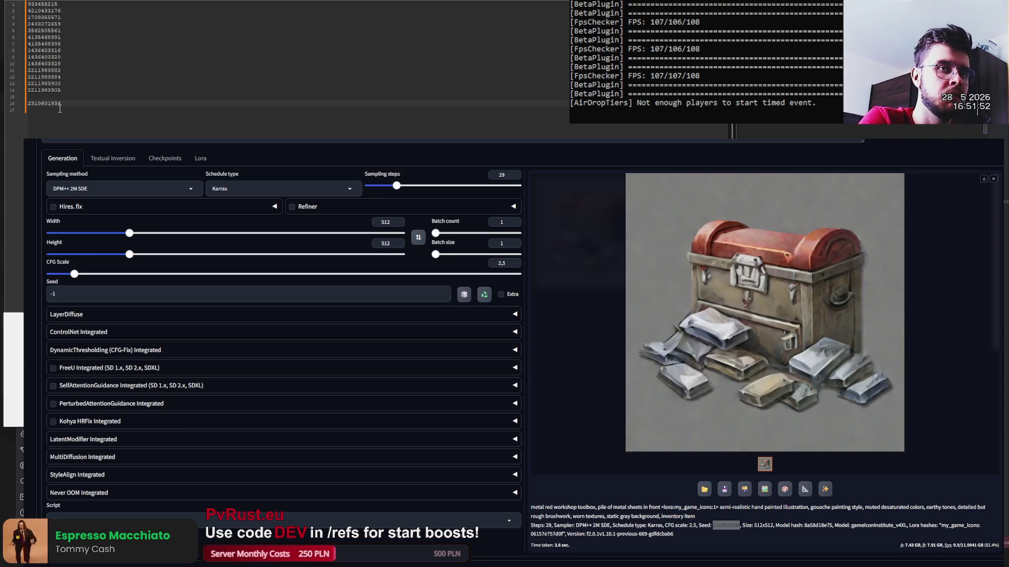
pyautogui.scroll(2, 762, 316)
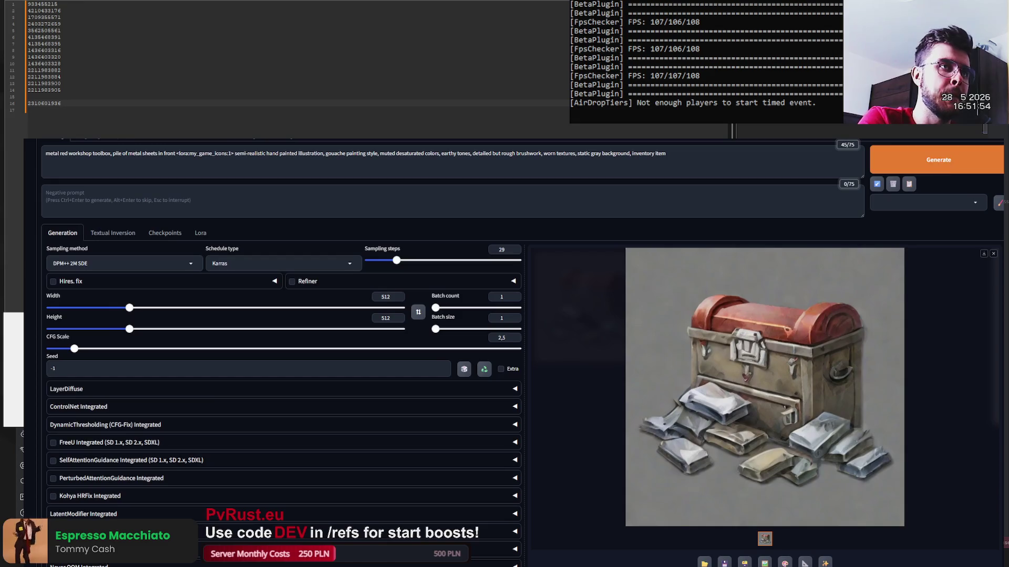
pyautogui.click(900, 163)
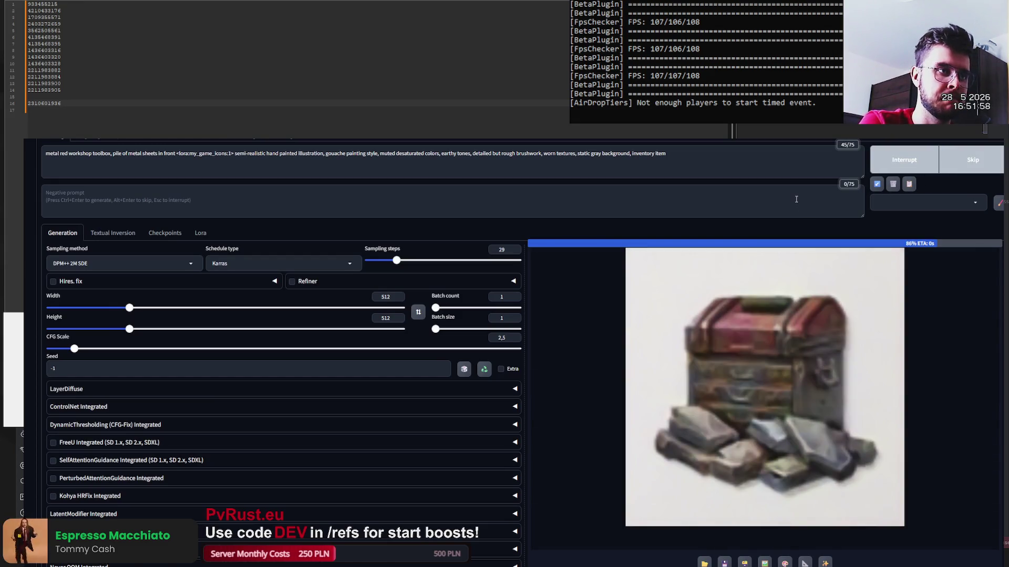
pyautogui.scroll(-2, 771, 517)
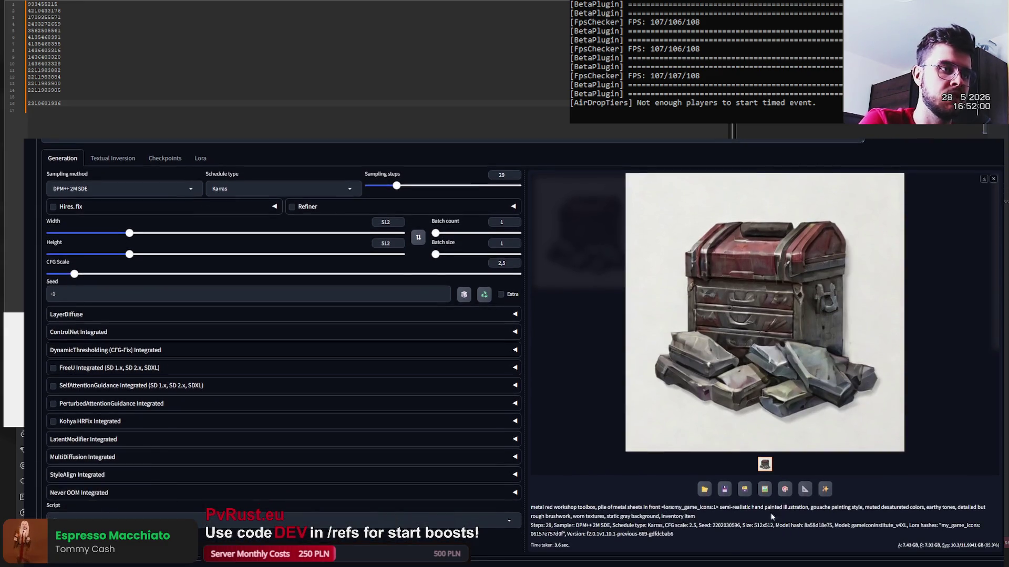
pyautogui.doubleClick(726, 525)
pyautogui.hotkey('ctrl', 'c')
pyautogui.click(5, 103)
pyautogui.hotkey('ctrl', 'v')
pyautogui.scroll(2, 914, 210)
pyautogui.click(913, 169)
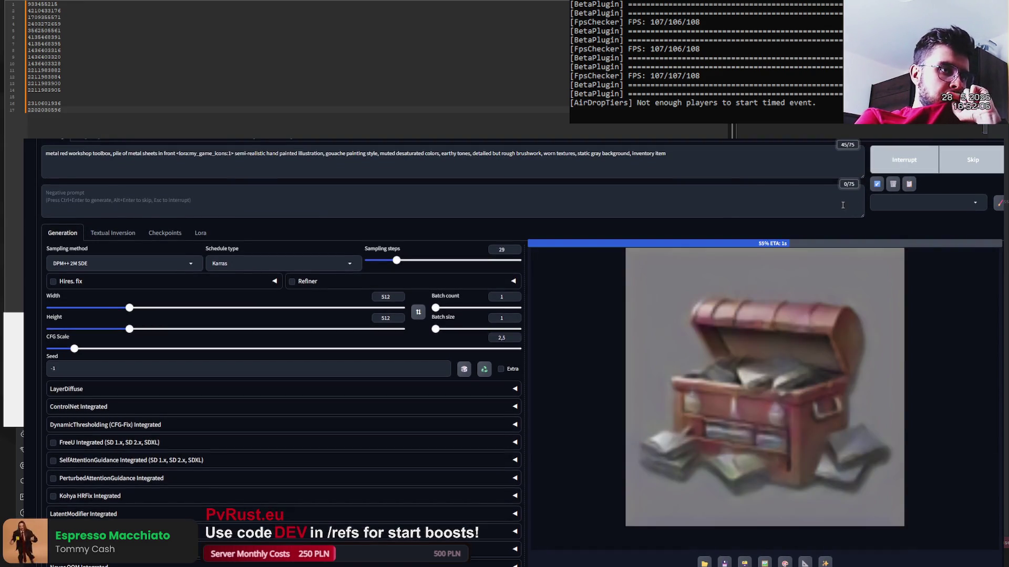
pyautogui.scroll(-2, 801, 439)
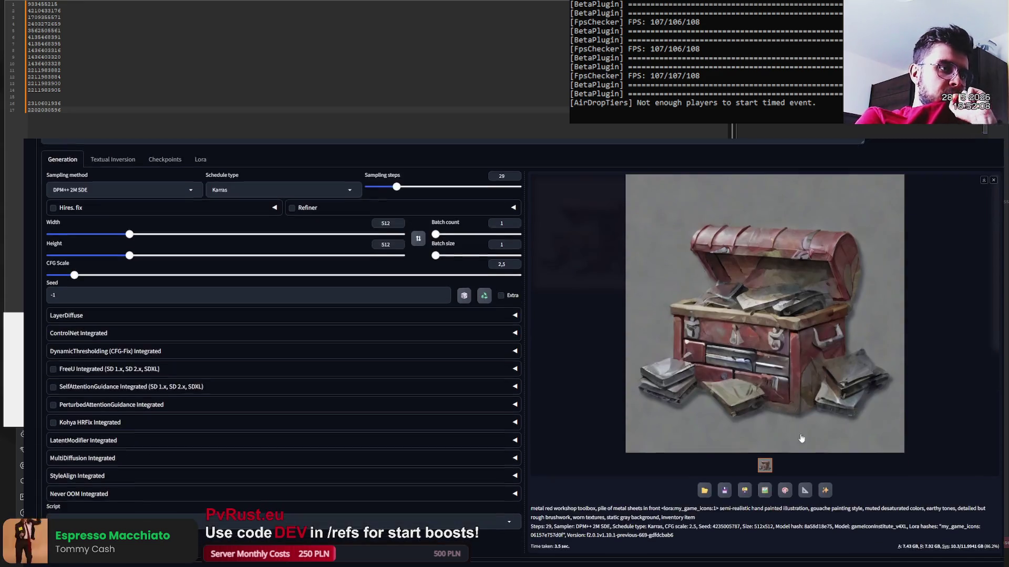
pyautogui.doubleClick(726, 526)
pyautogui.hotkey('ctrl', 'c')
pyautogui.hotkey('ctrl', 'Return')
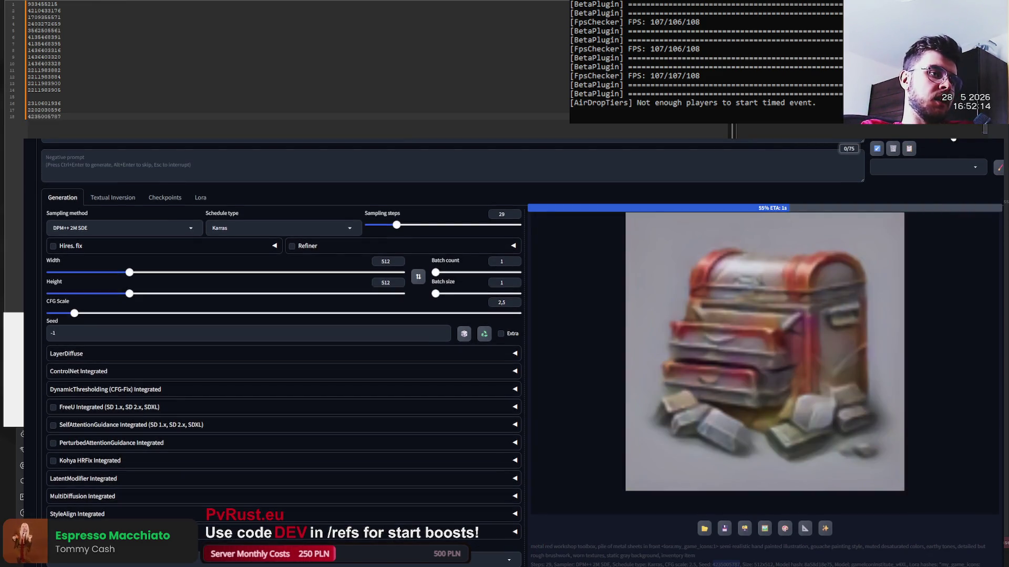
# - Generate six further toolbox chest variations
pyautogui.scroll(1, 937, 171)
pyautogui.click(907, 164)
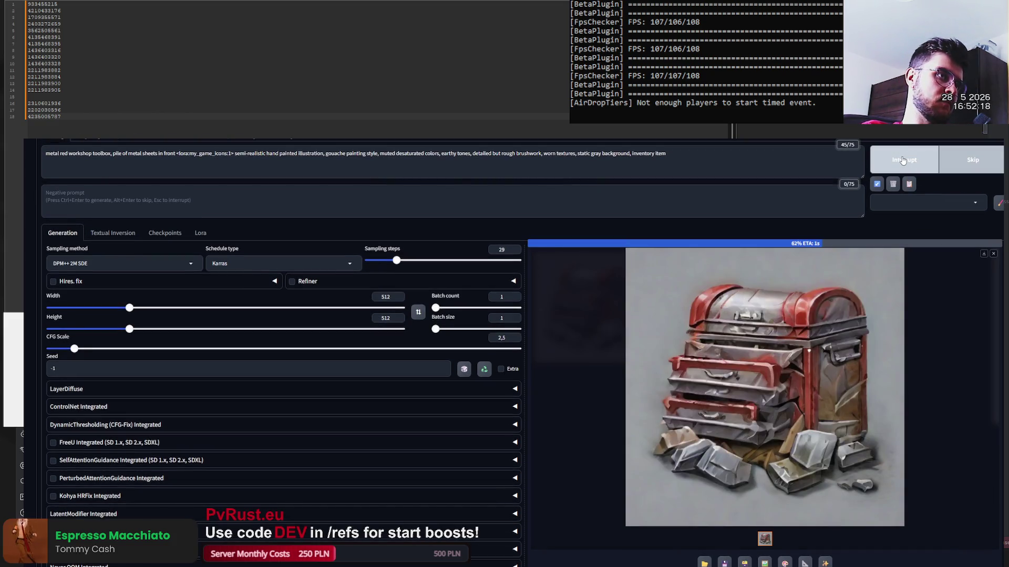
pyautogui.click(939, 170)
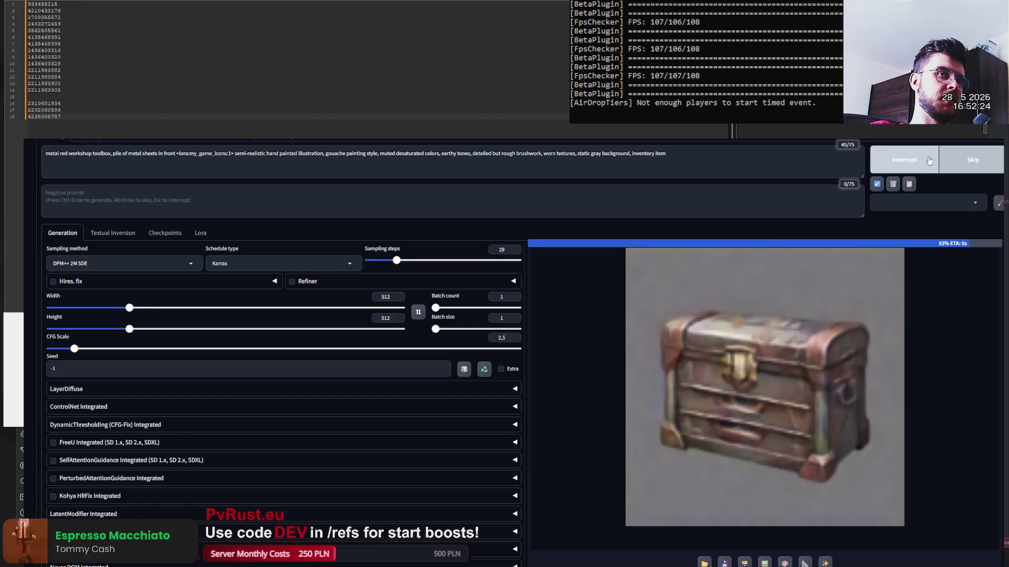
pyautogui.click(924, 160)
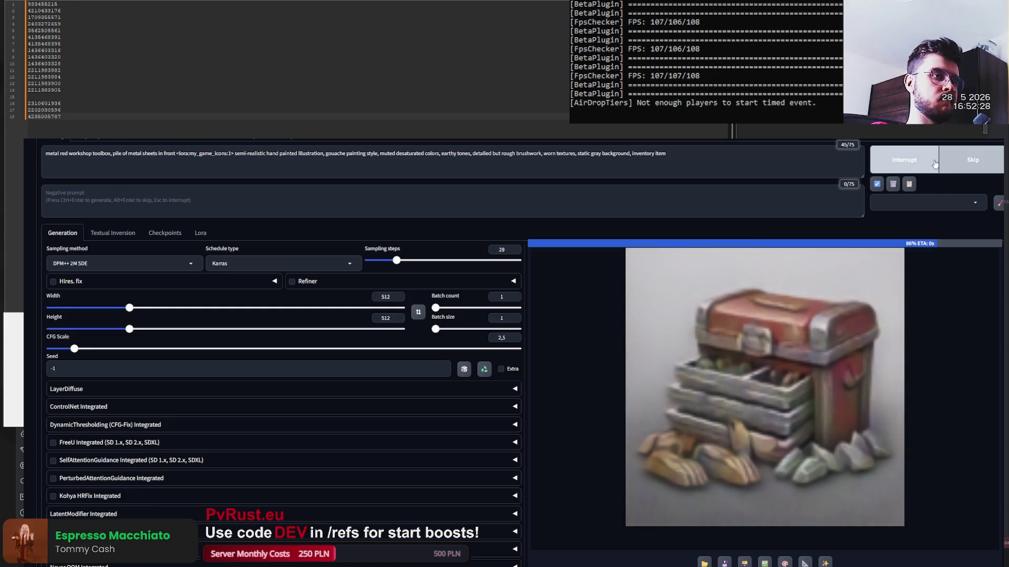
pyautogui.click(928, 161)
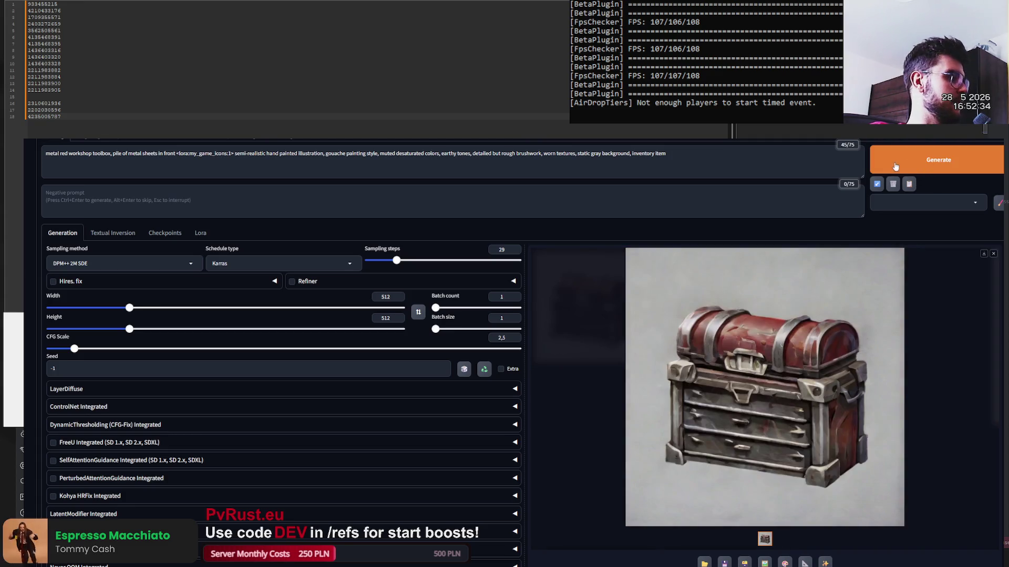
pyautogui.click(917, 163)
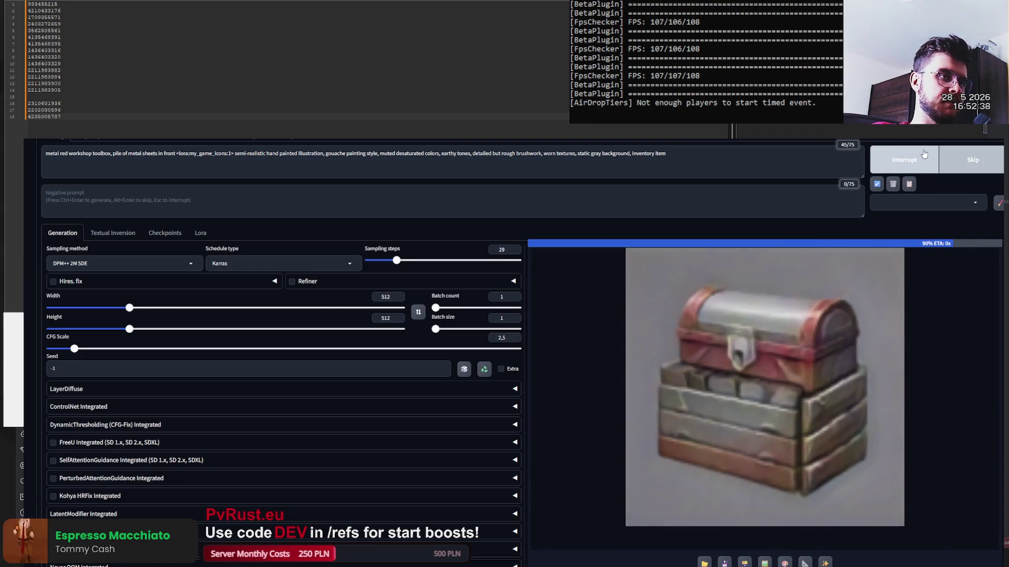
pyautogui.click(928, 163)
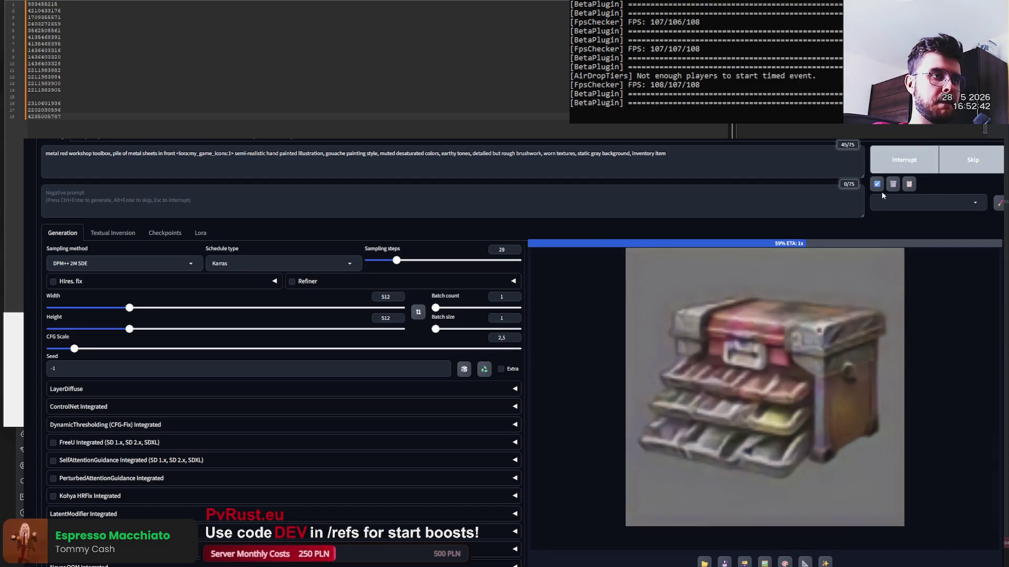
pyautogui.scroll(-1, 526, 342)
pyautogui.click(61, 103)
pyautogui.tripleClick(247, 294)
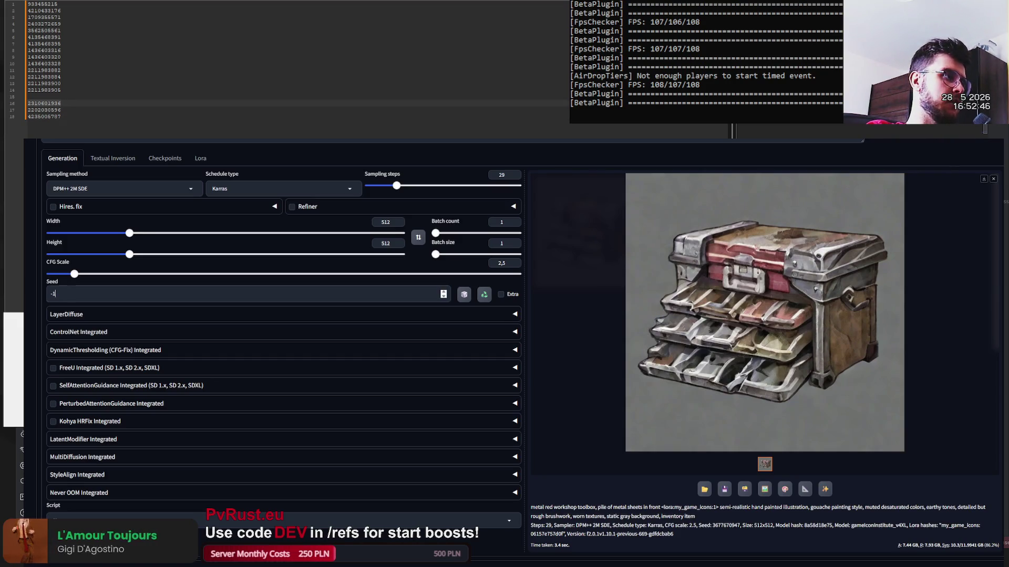
pyautogui.hotkey('ctrl', 'v')
pyautogui.scroll(1, 408, 264)
pyautogui.moveTo(409, 263); pyautogui.dragTo(467, 263)
pyautogui.click(953, 165)
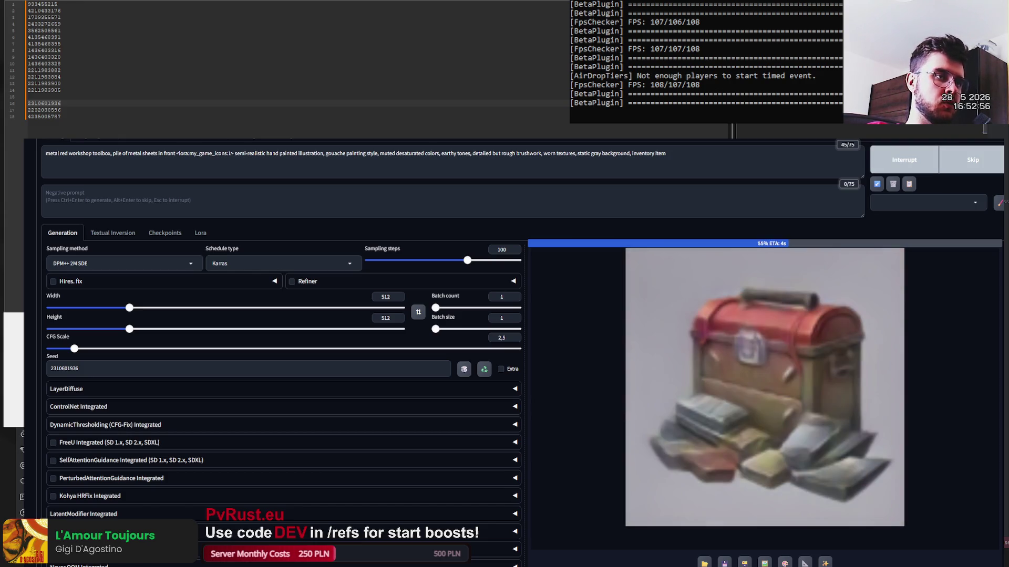
pyautogui.click(61, 109)
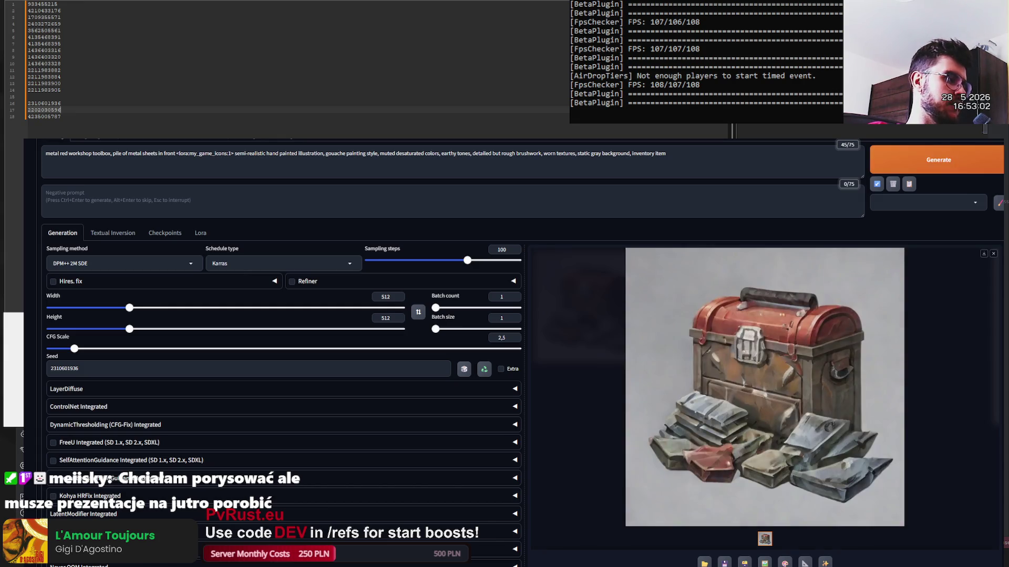
pyautogui.doubleClick(68, 360)
pyautogui.hotkey('ctrl', 'v')
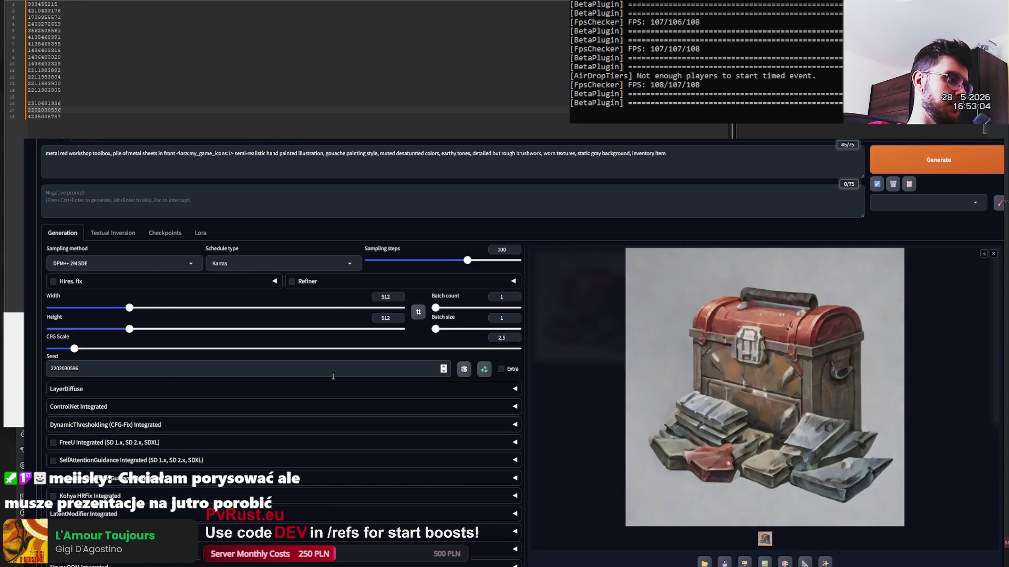
pyautogui.click(956, 169)
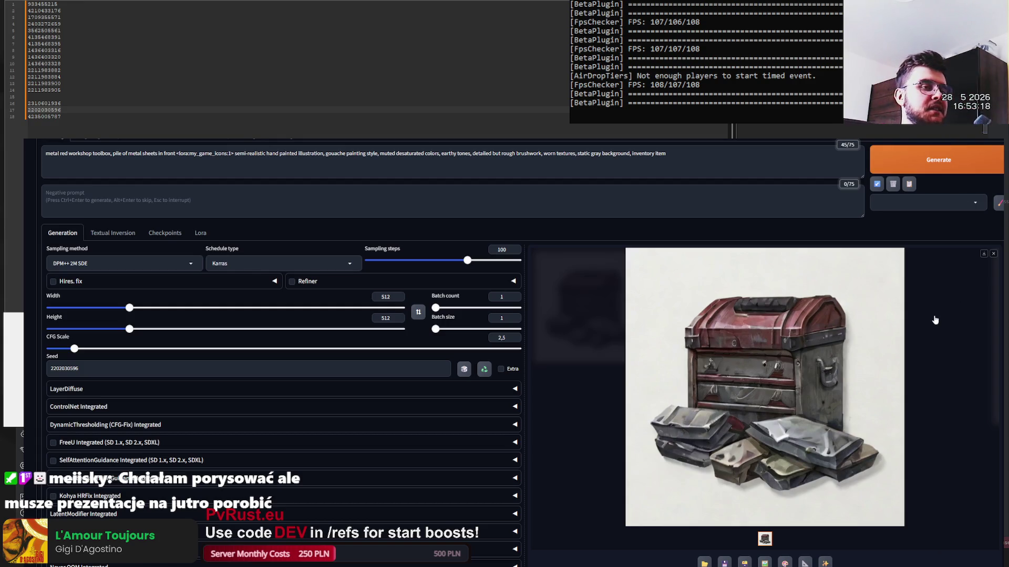
pyautogui.click(61, 116)
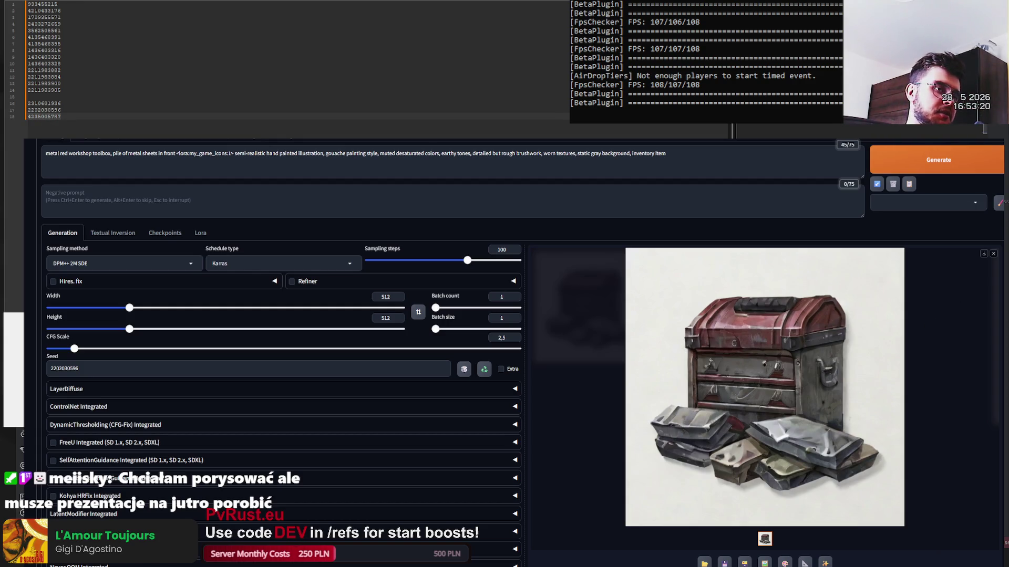
pyautogui.click(79, 369)
pyautogui.hotkey('ctrl', 'a')
pyautogui.hotkey('ctrl', 'v')
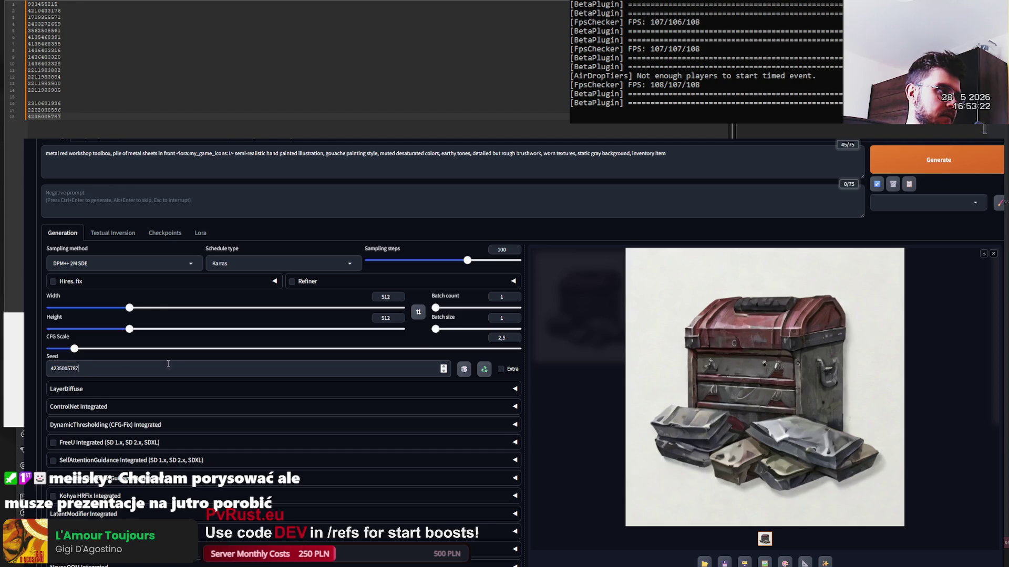
pyautogui.click(932, 167)
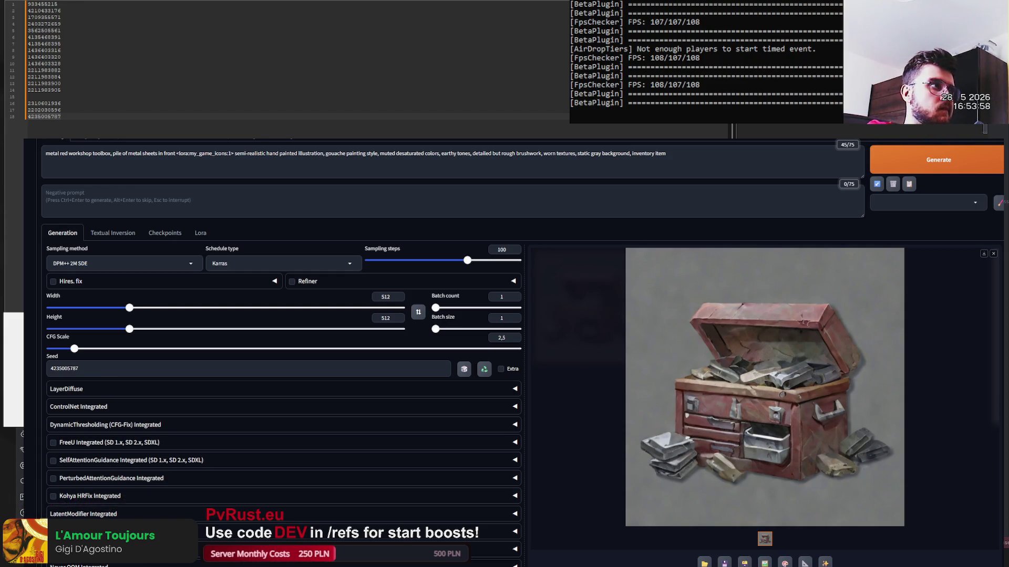
# - Open the AI background remover in a new tab and download the parcel image's cutout
pyautogui.hotkey('ctrl', 't')
pyautogui.write('airemoval')
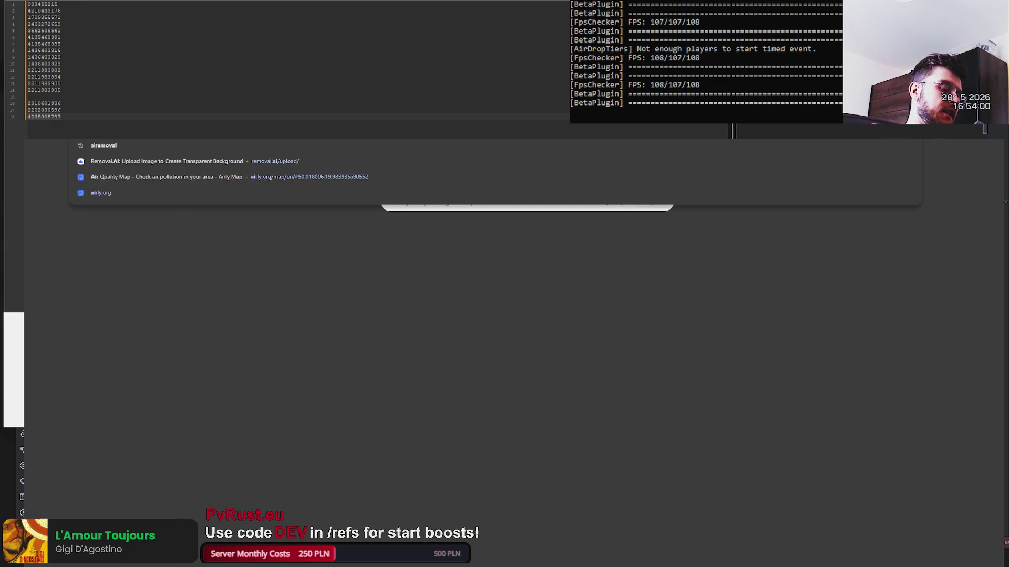
pyautogui.press('Return')
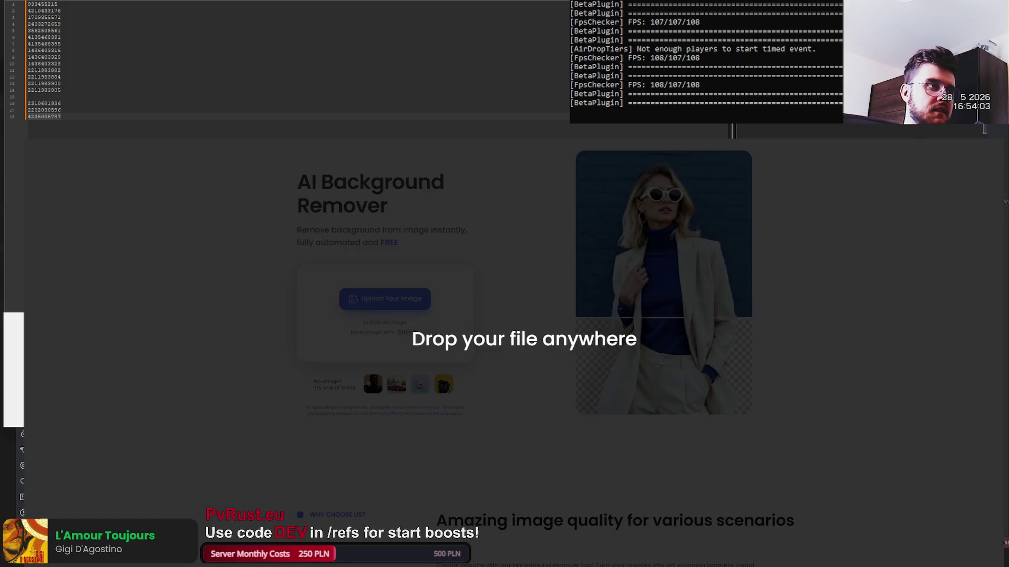
pyautogui.moveTo(549, 291); pyautogui.dragTo(549, 291)
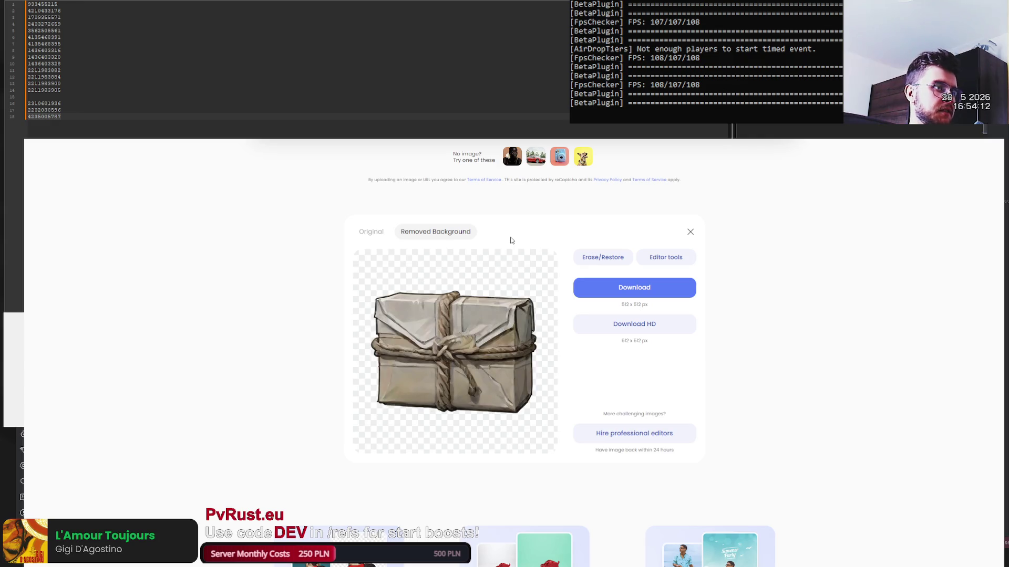
pyautogui.click(603, 290)
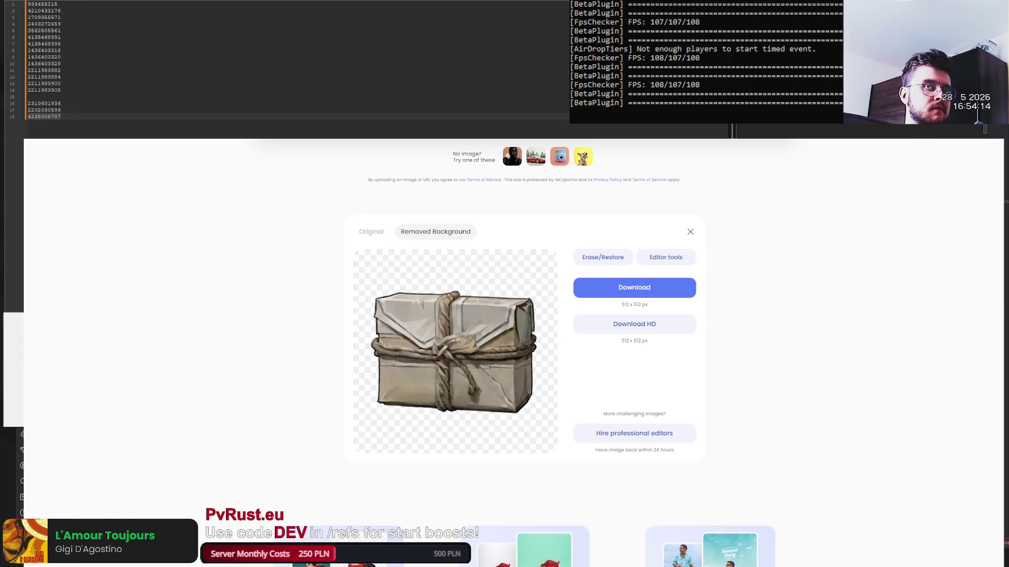
# - Paste the shield image, download its cutout, then paste the radio device image
pyautogui.hotkey('ctrl', 'v')
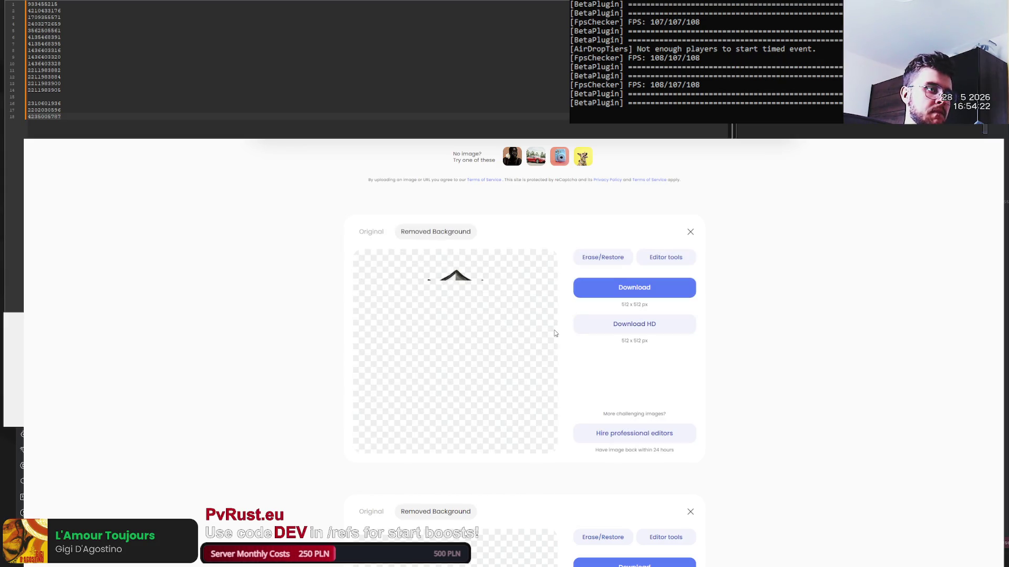
pyautogui.click(653, 289)
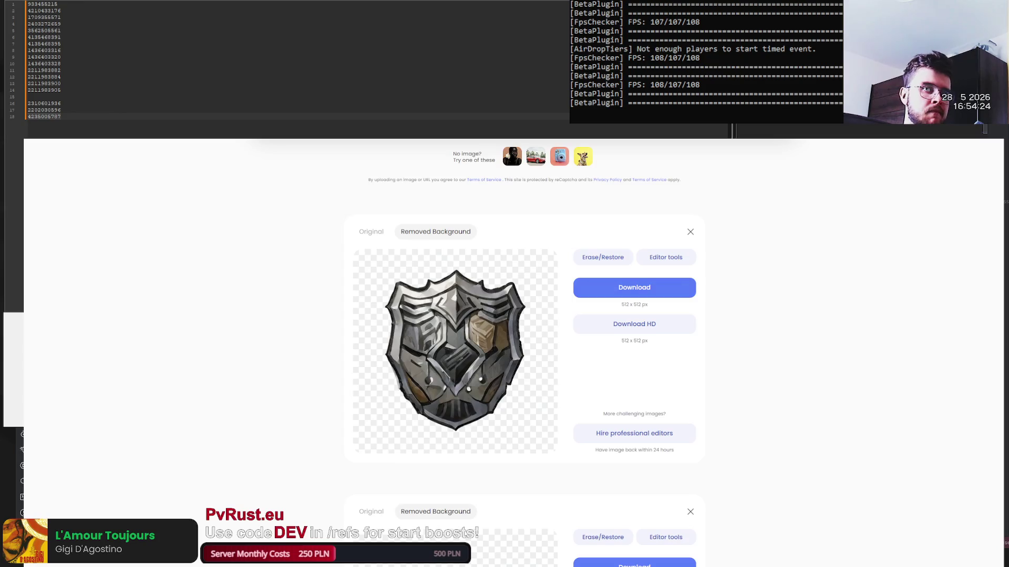
pyautogui.hotkey('ctrl', 'v')
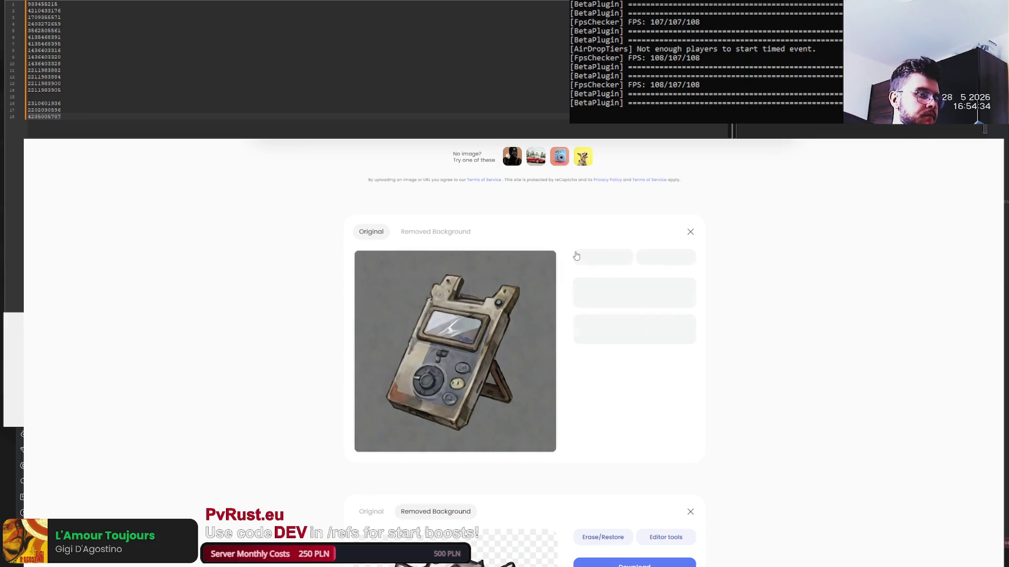
# - Download the radio, handheld and joystick device cutouts, uploading each next image
pyautogui.click(642, 289)
pyautogui.moveTo(14, 368); pyautogui.dragTo(464, 357)
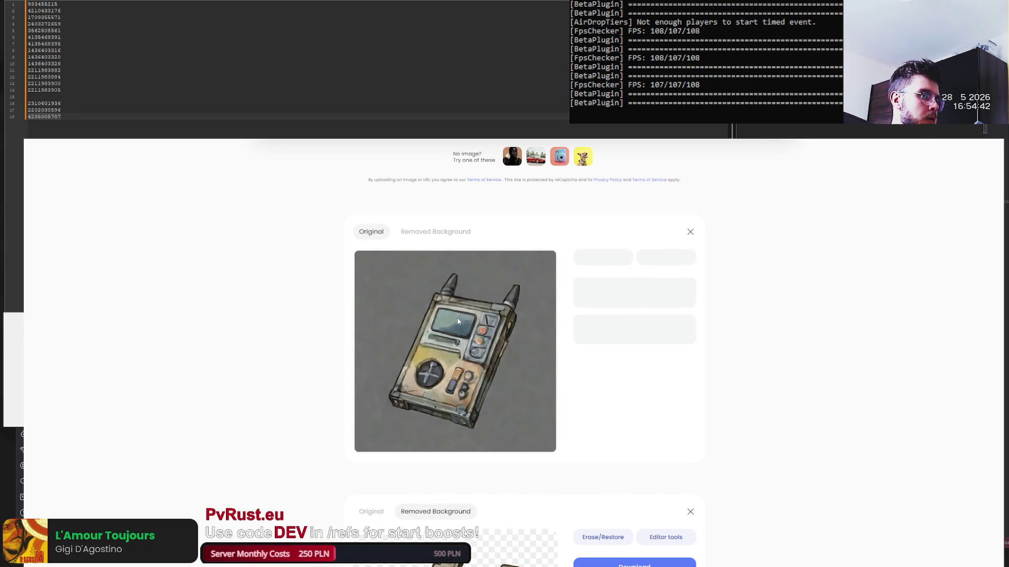
pyautogui.click(642, 287)
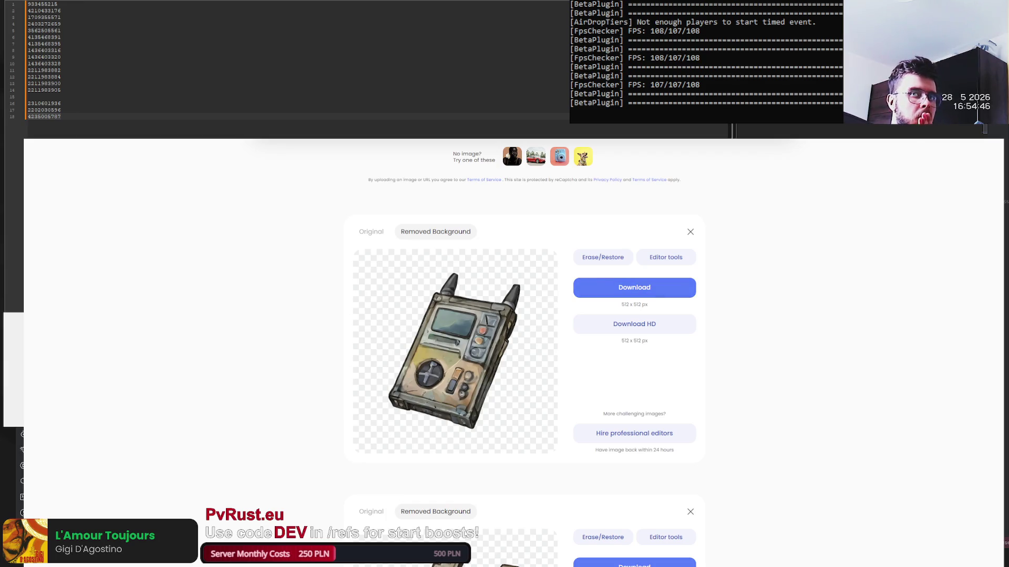
pyautogui.hotkey('ctrl', 'v')
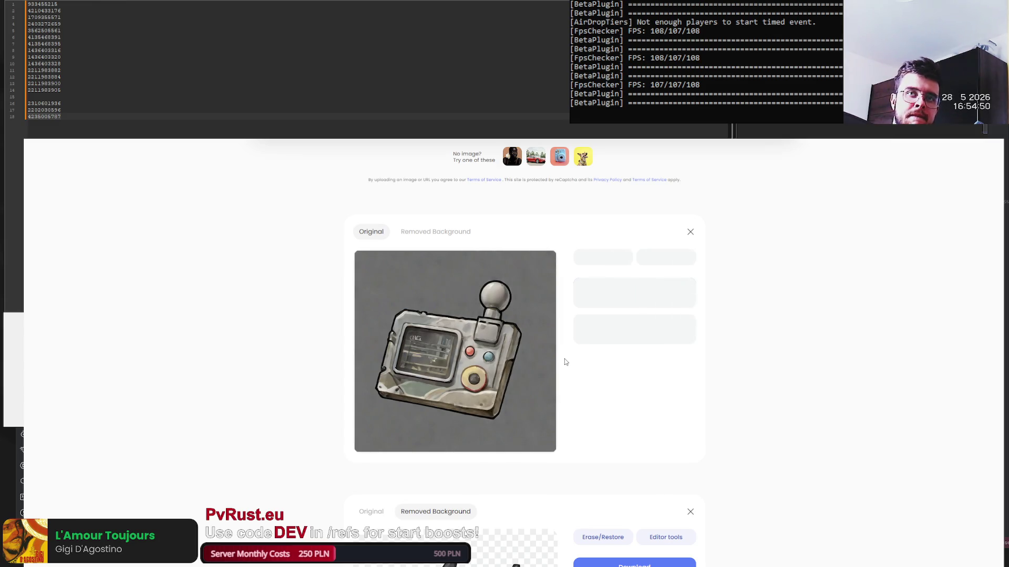
pyautogui.click(613, 297)
# - Download the beige handheld and beige cable device cutouts, then paste the walkie-talkie image
pyautogui.moveTo(972, 131); pyautogui.dragTo(507, 322)
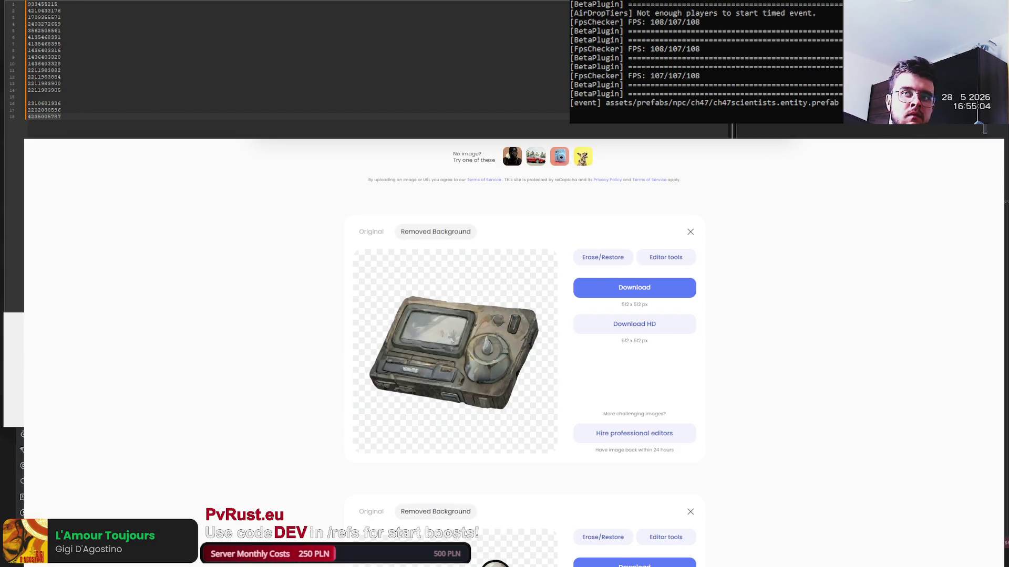
pyautogui.moveTo(525, 210); pyautogui.dragTo(602, 341)
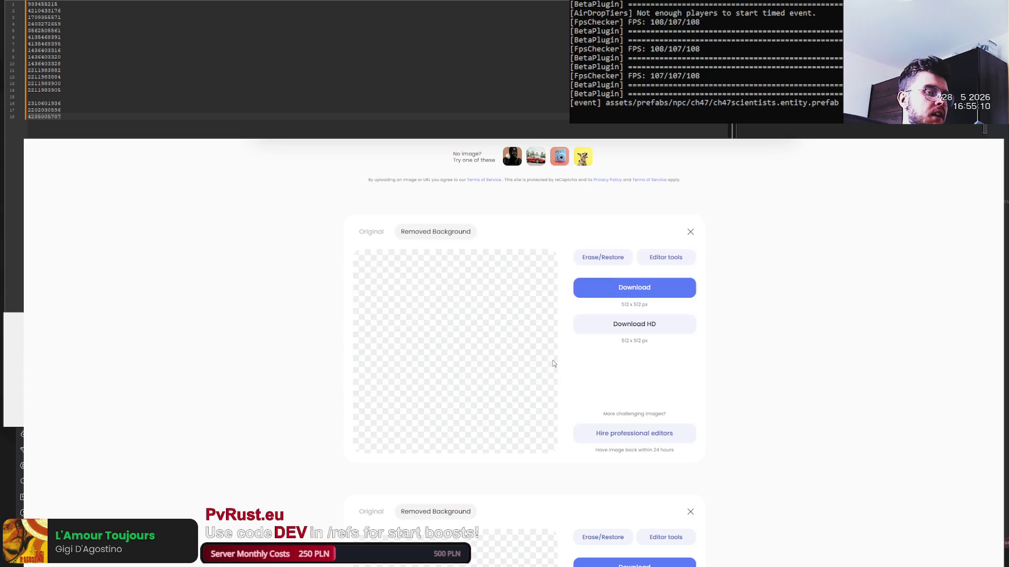
pyautogui.click(616, 286)
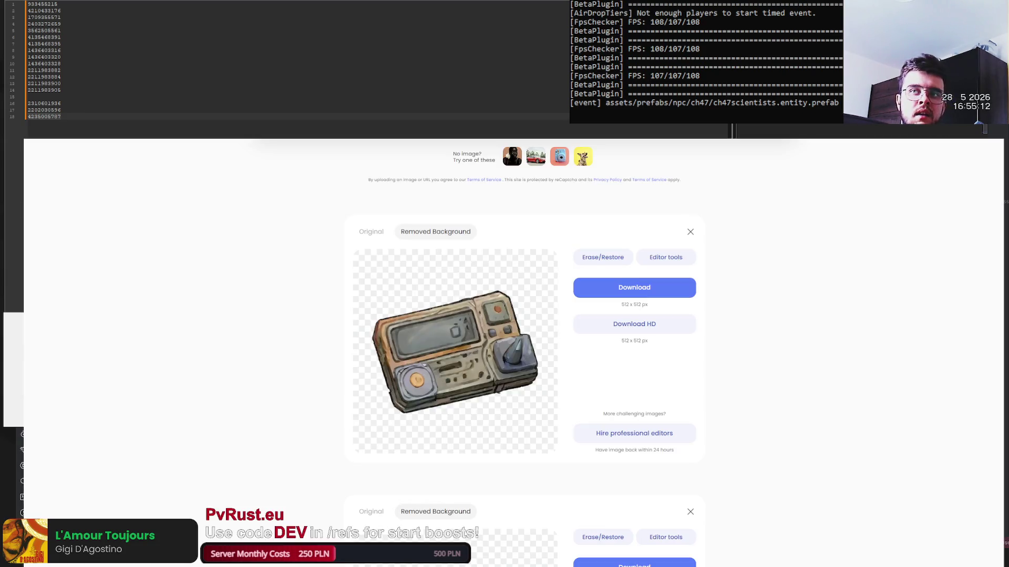
pyautogui.moveTo(525, 315); pyautogui.dragTo(576, 342)
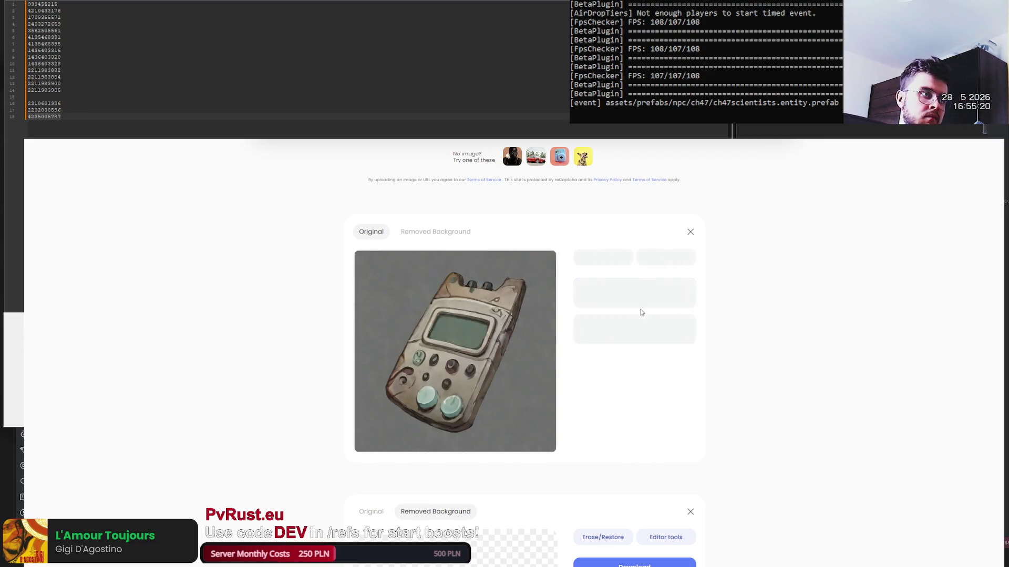
pyautogui.moveTo(455, 352)
pyautogui.mouseDown()
pyautogui.moveTo(697, 286)
pyautogui.moveTo(525, 339)
pyautogui.moveTo(509, 292)
pyautogui.mouseUp()
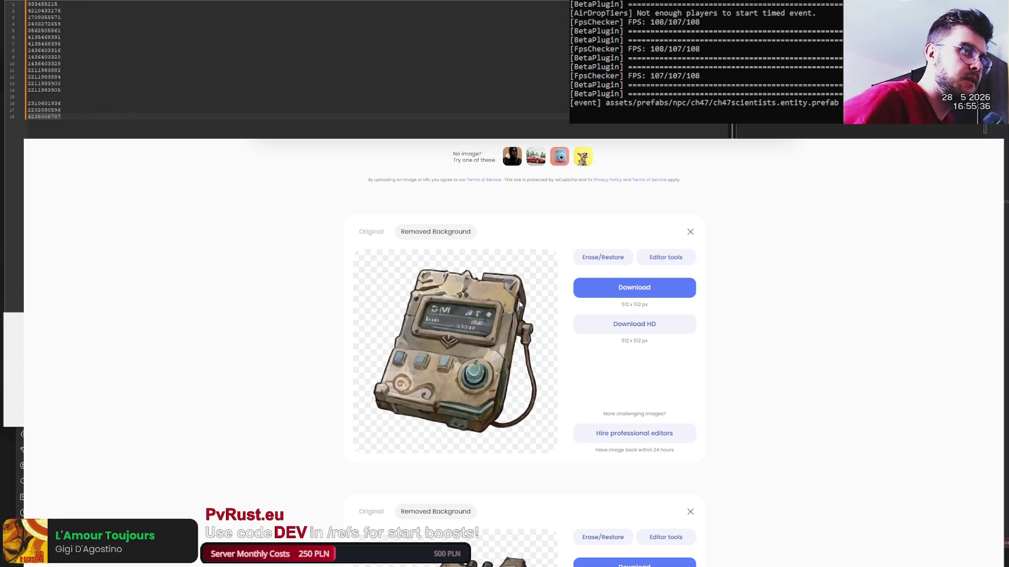
pyautogui.click(609, 288)
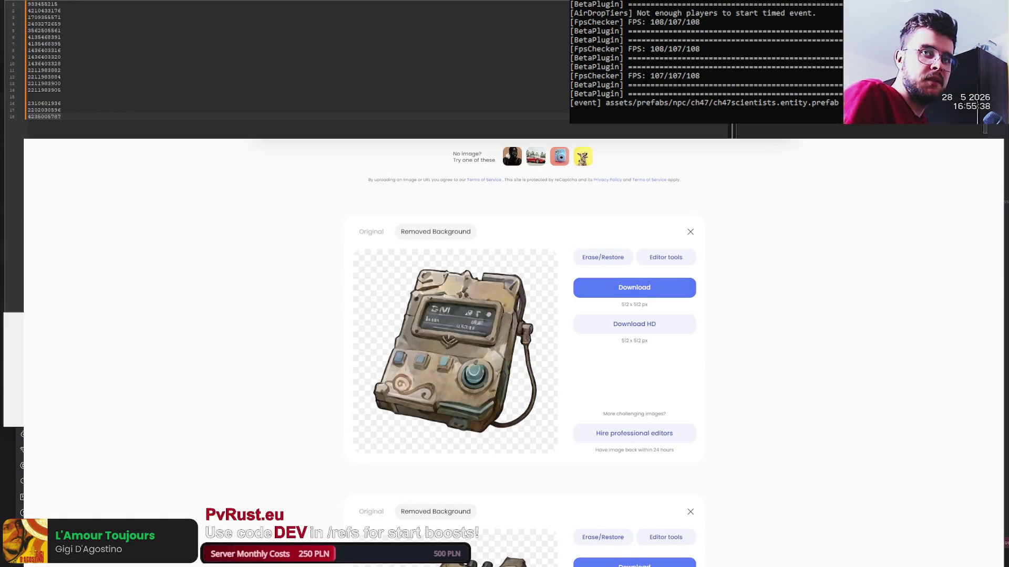
pyautogui.hotkey('ctrl', 'v')
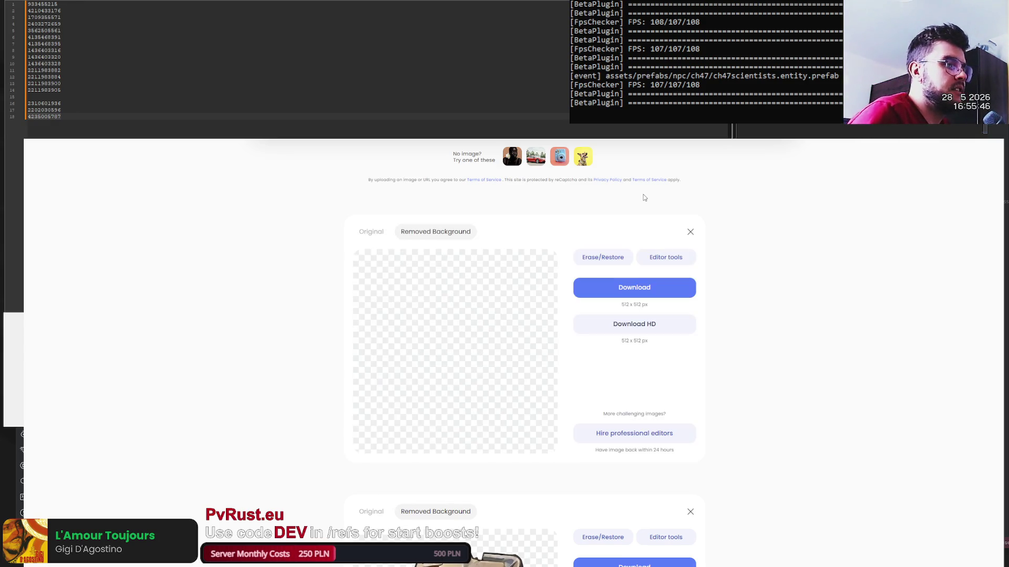
# - Download the walkie-talkie, camera-style and cable device cutouts, then paste the toolbox image
pyautogui.click(634, 290)
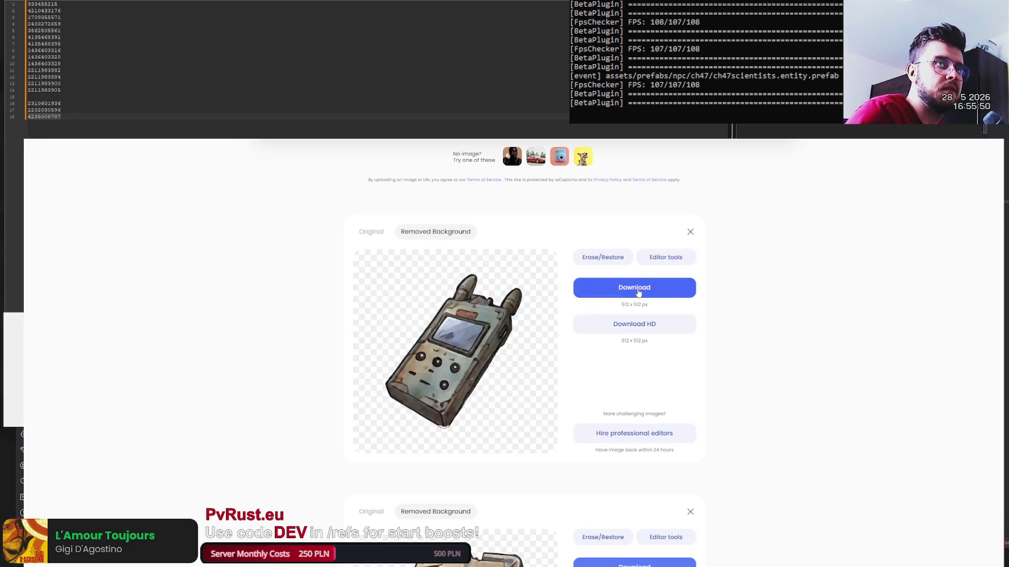
pyautogui.moveTo(23, 351); pyautogui.dragTo(482, 351)
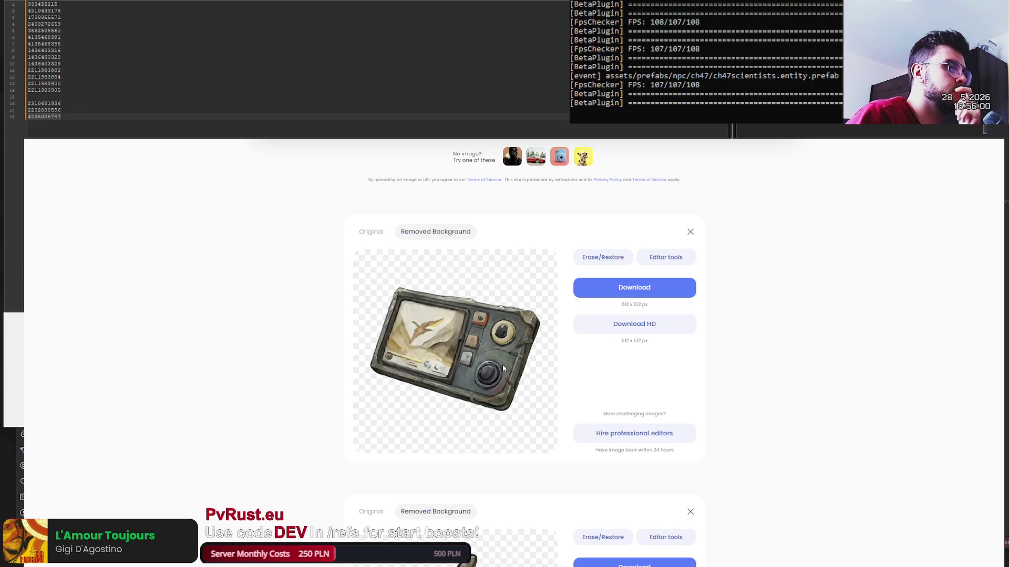
pyautogui.moveTo(634, 287); pyautogui.dragTo(447, 342)
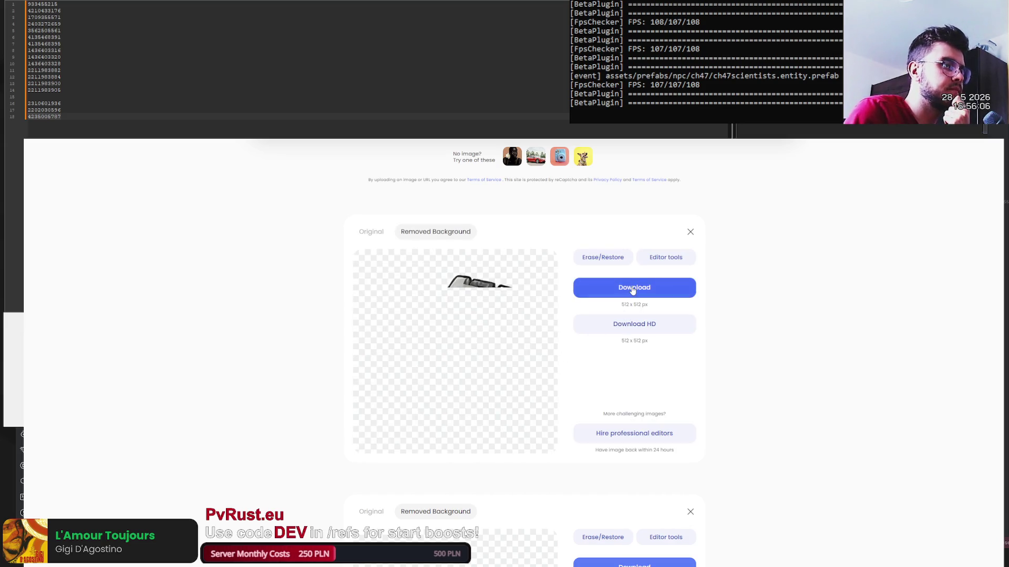
pyautogui.moveTo(632, 290); pyautogui.dragTo(509, 359)
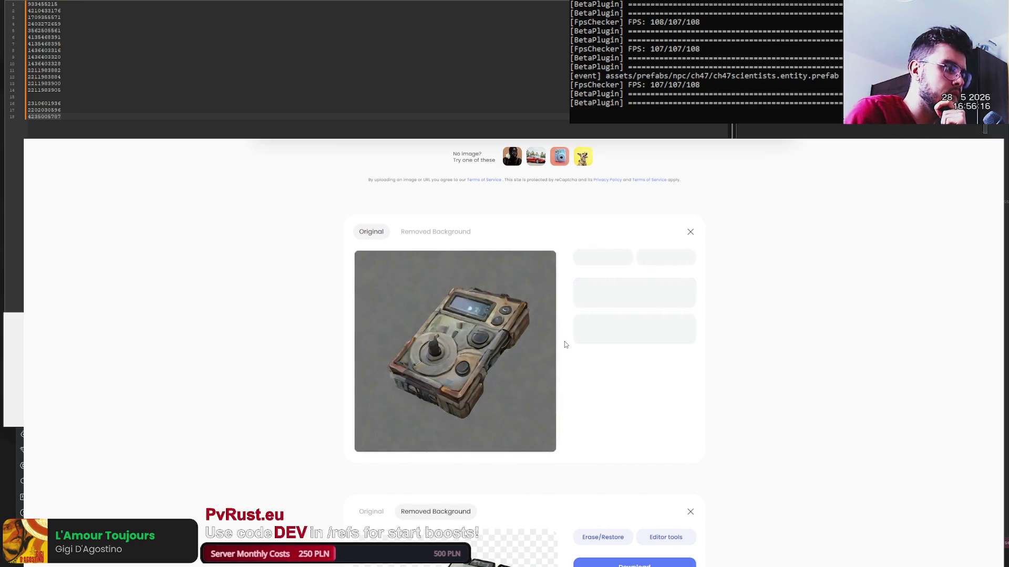
pyautogui.click(612, 291)
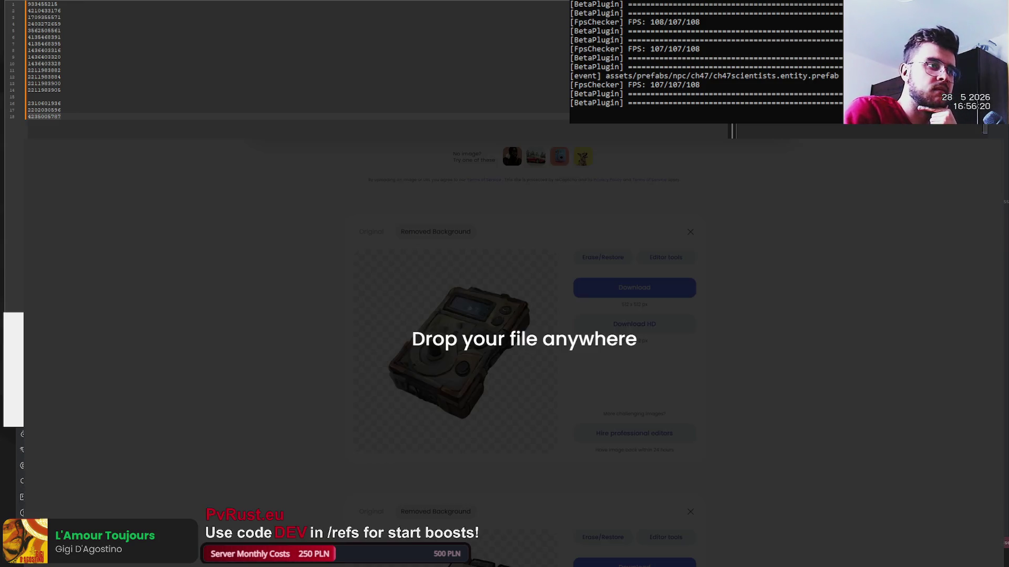
pyautogui.moveTo(612, 290); pyautogui.dragTo(472, 363)
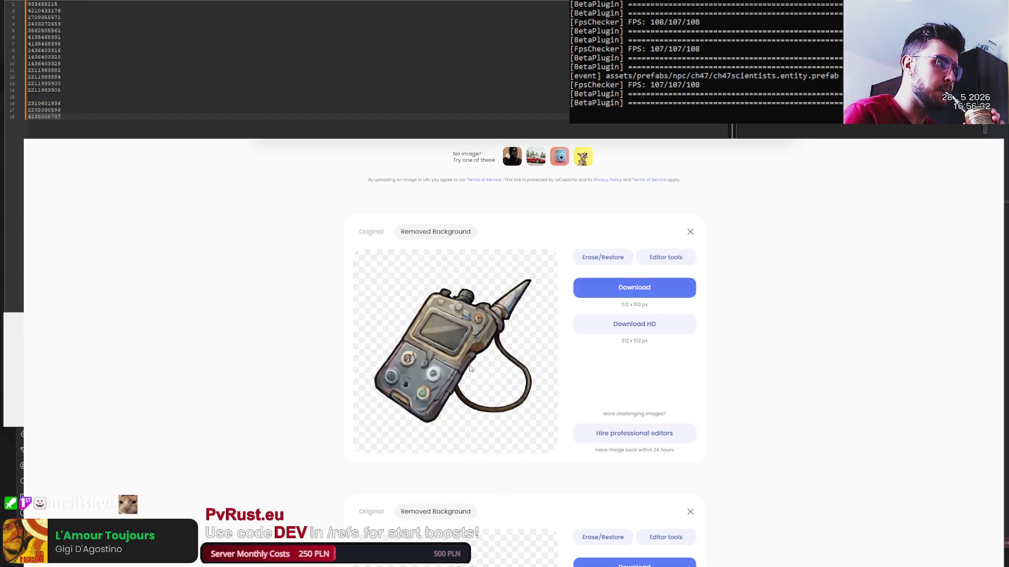
pyautogui.click(639, 290)
pyautogui.hotkey('ctrl', 'v')
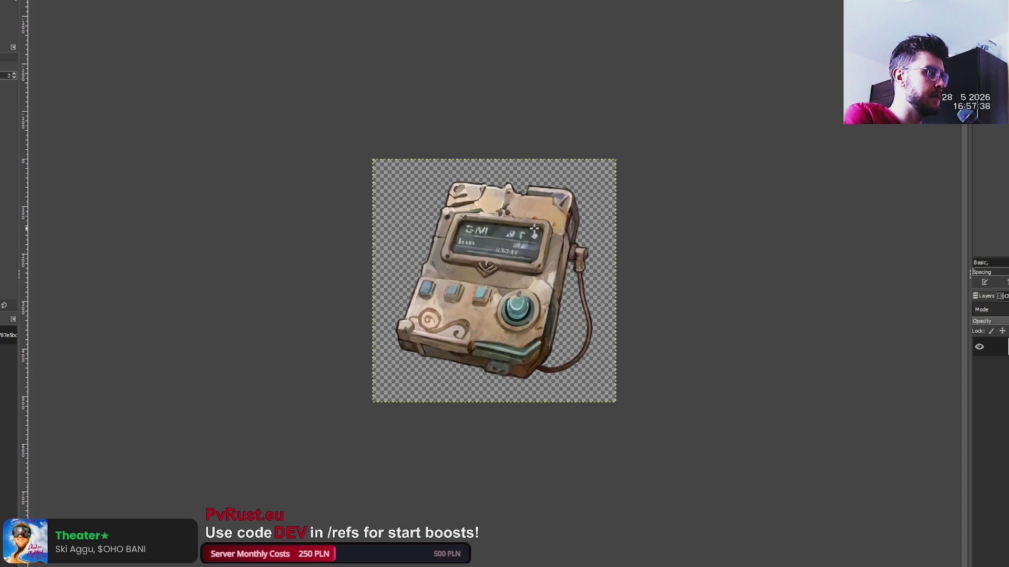
# - Scroll to inspect the beige cable device cutout open in GIMP
pyautogui.scroll(3, 573, 284)
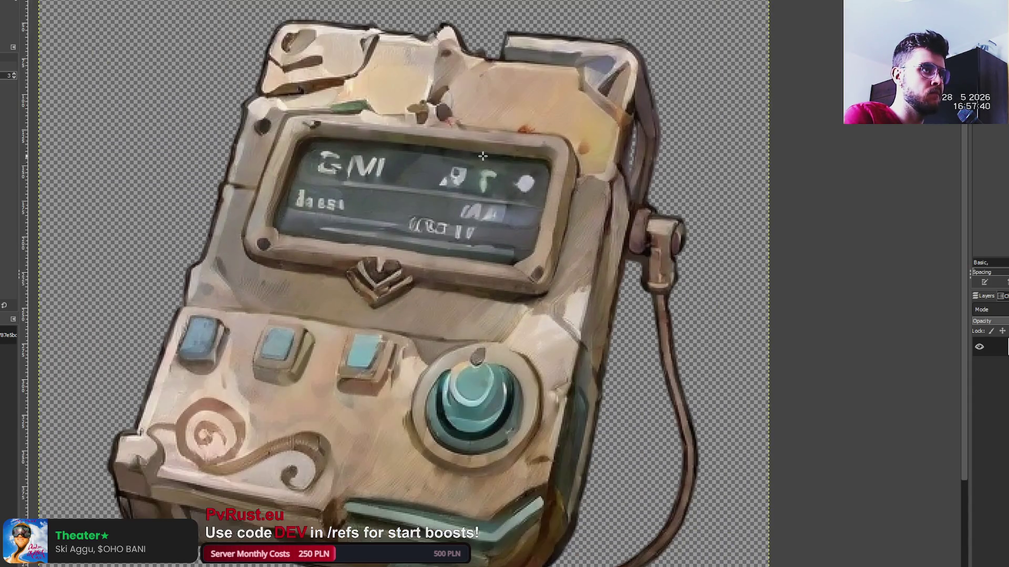
pyautogui.scroll(-2, 483, 156)
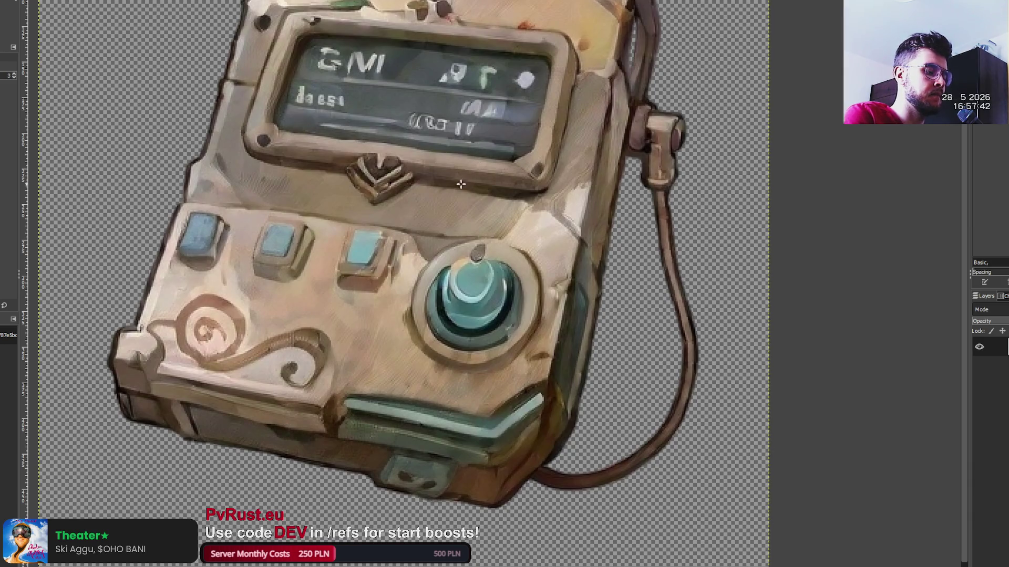
# - Duplicate the device layer, select its shape and paint a thick black outline around it
pyautogui.hotkey('ctrl', 'shift', 'd')
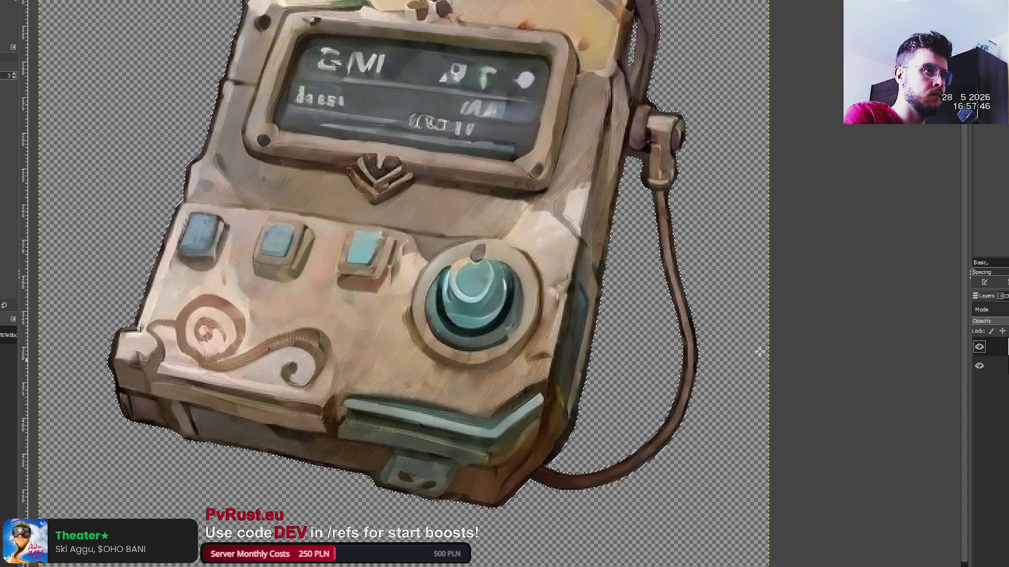
pyautogui.click(453, 337)
pyautogui.scroll(-5, 453, 336)
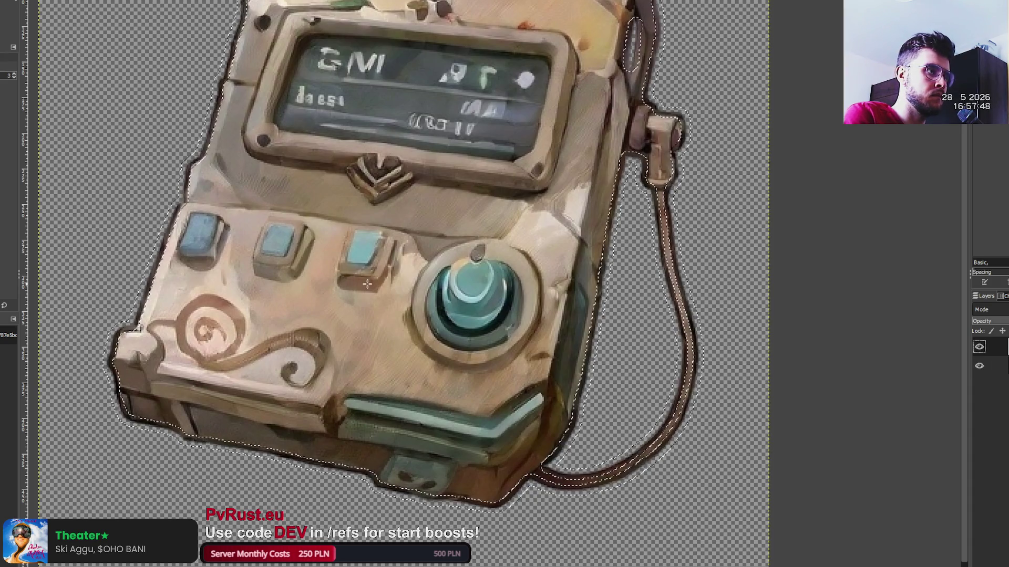
pyautogui.hotkey('shift', 'e')
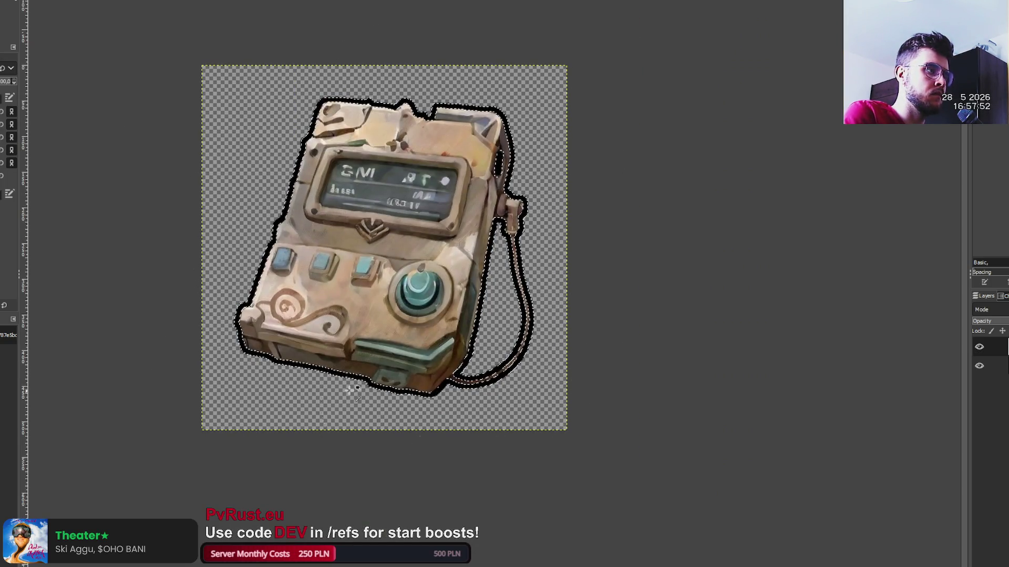
pyautogui.hotkey('ctrl', 'z')
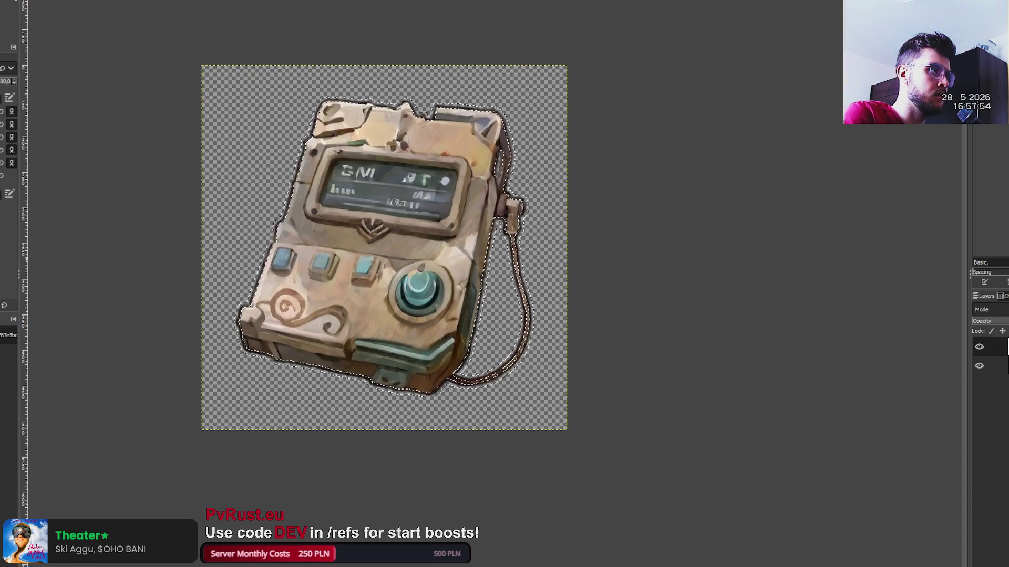
pyautogui.moveTo(401, 131); pyautogui.dragTo(480, 245)
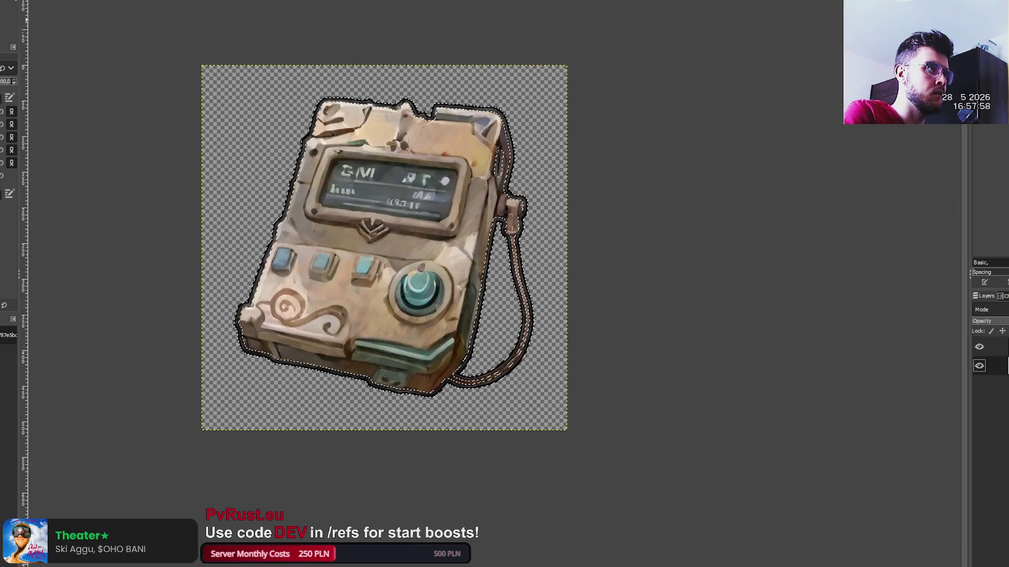
pyautogui.press('r')
pyautogui.click(141, 68)
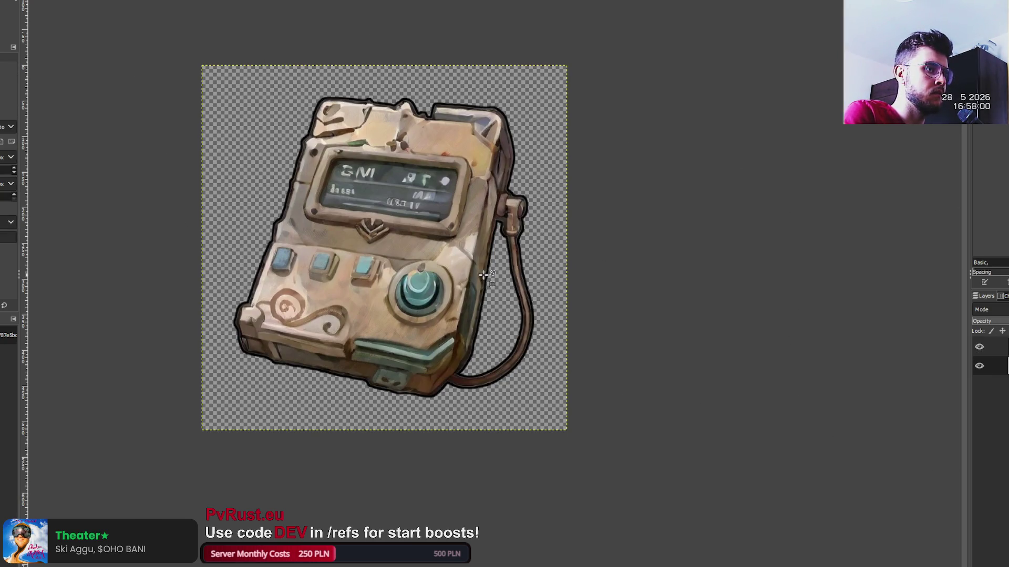
# - Inspect the outline up close and undo the stroke around the cable
pyautogui.scroll(5, 541, 322)
pyautogui.scroll(-3, 546, 326)
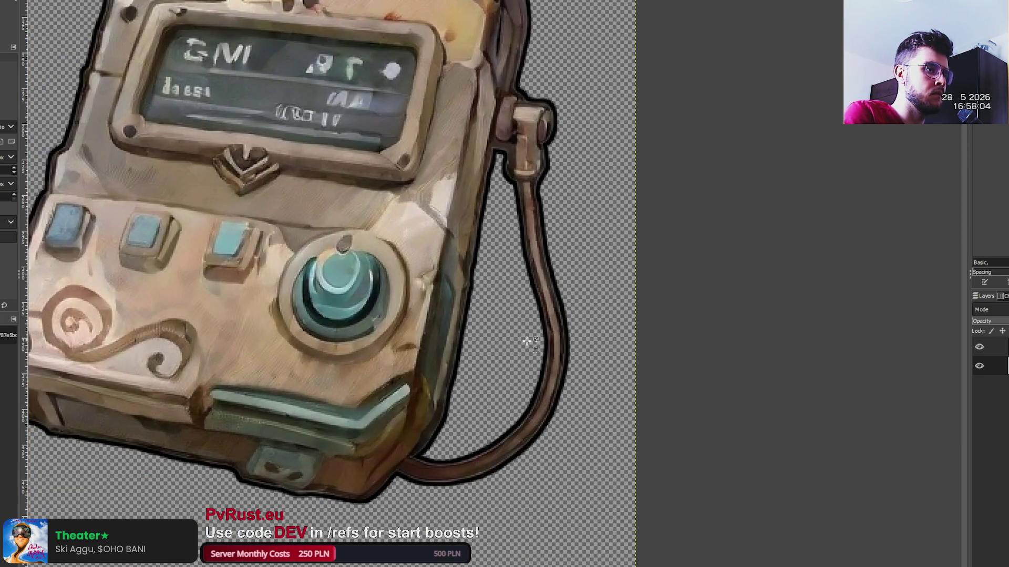
pyautogui.scroll(3, 480, 471)
pyautogui.scroll(-3, 480, 470)
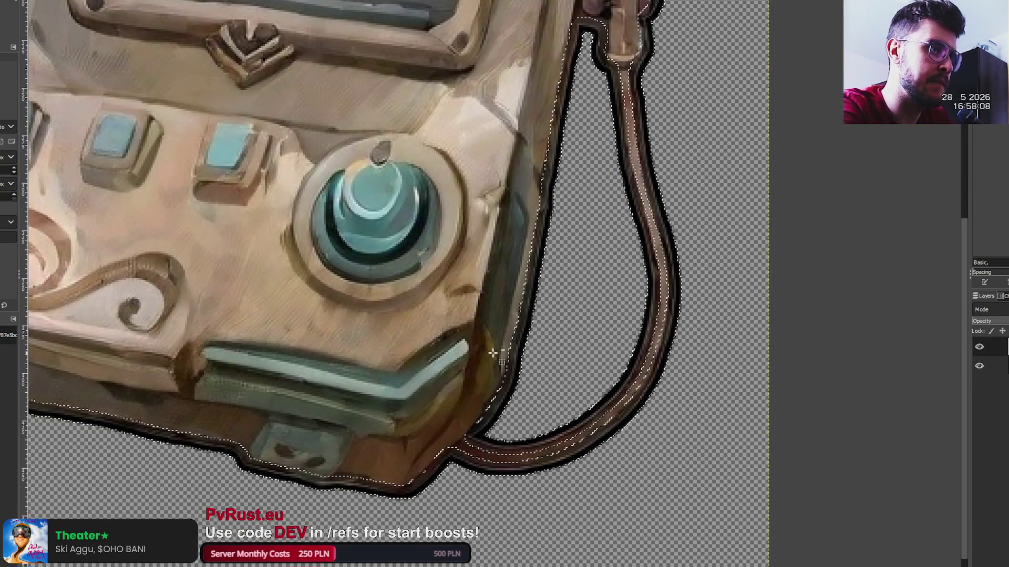
pyautogui.hotkey('ctrl', 'z')
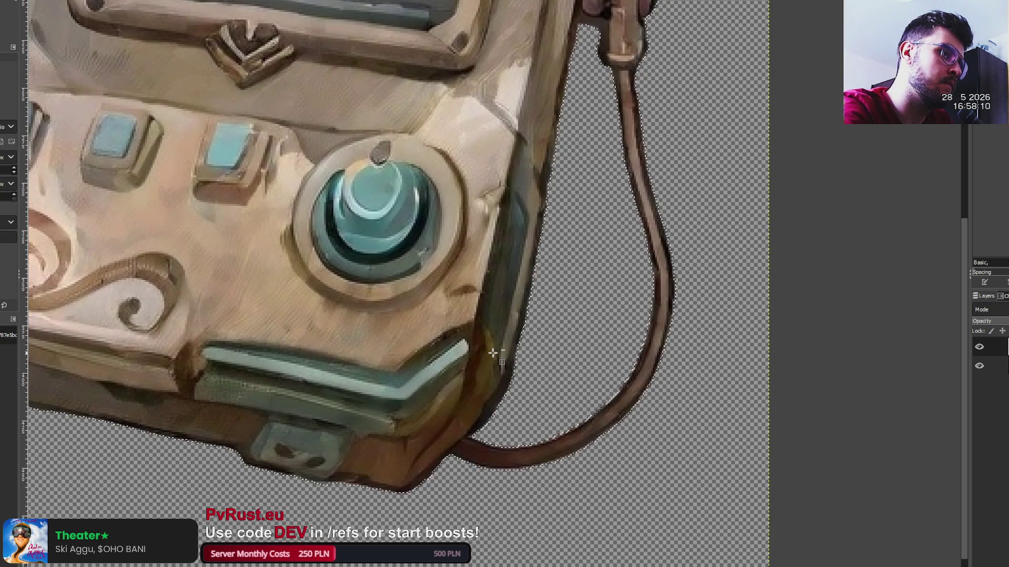
pyautogui.scroll(-1, 489, 349)
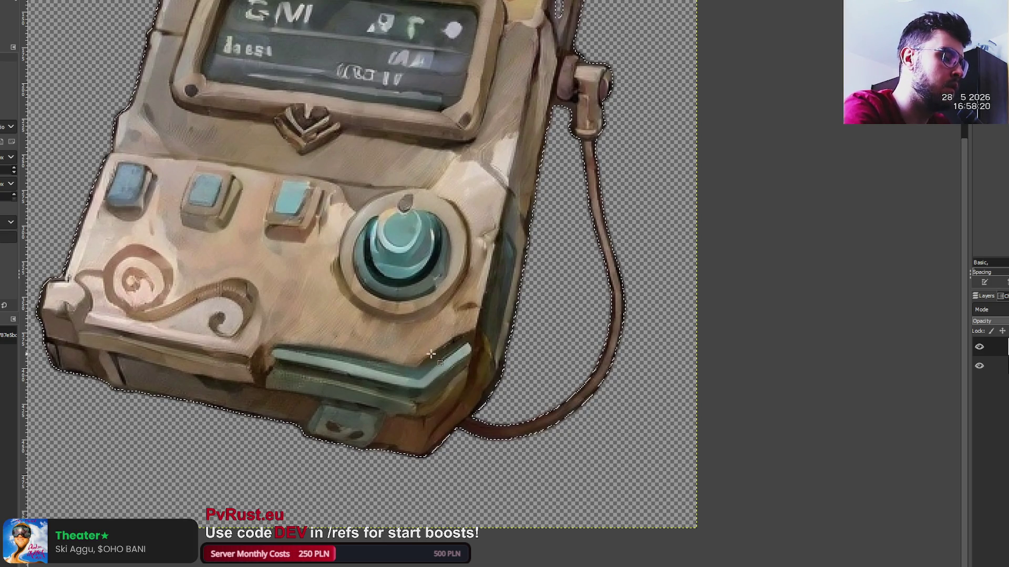
pyautogui.scroll(-2, 444, 402)
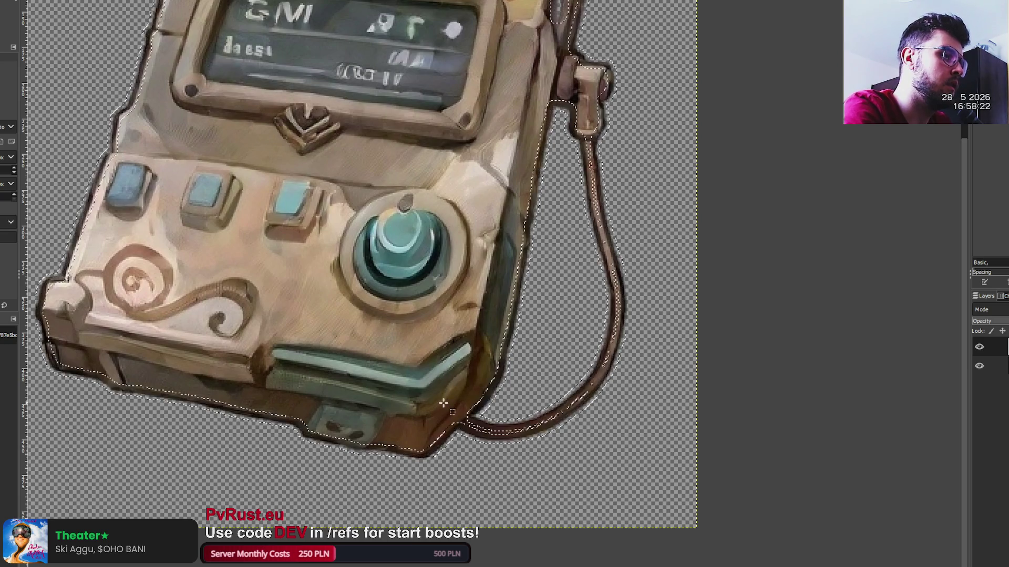
# - Redo the black outline, clear the selection and fit the whole image in the window
pyautogui.hotkey('shift', 'e')
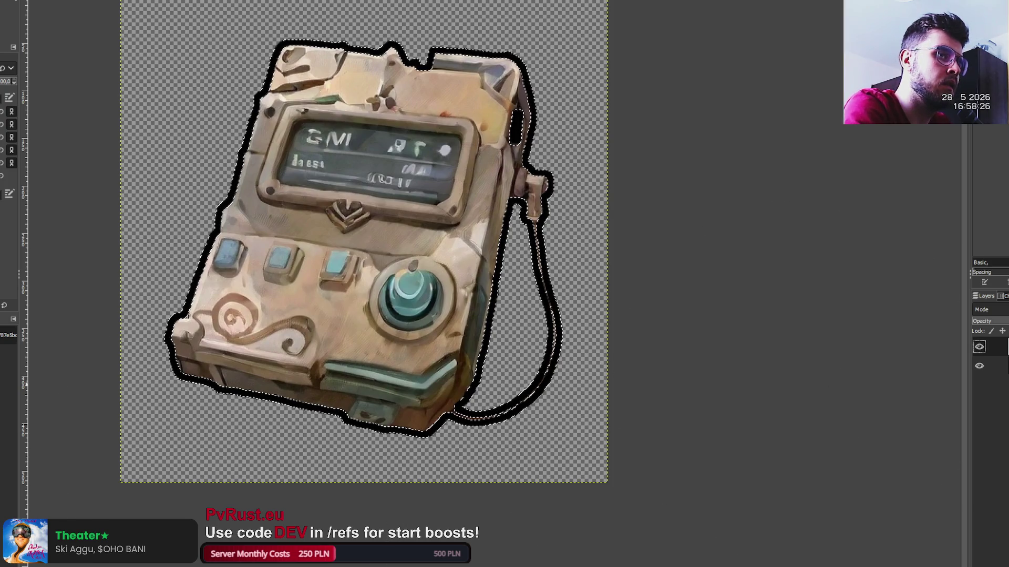
pyautogui.hotkey('ctrl', 'z')
pyautogui.press('r')
pyautogui.click(209, 50)
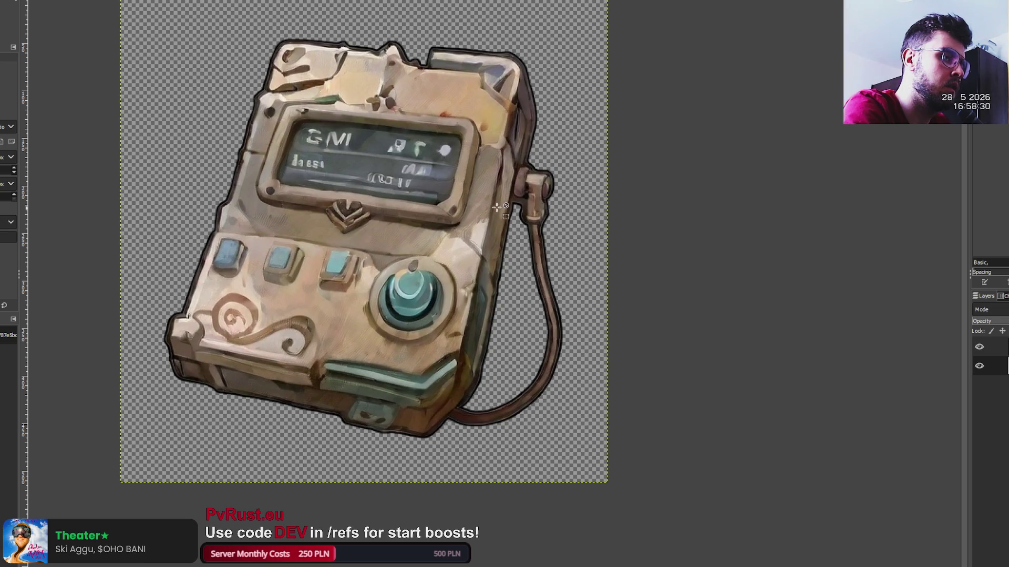
pyautogui.scroll(2, 522, 310)
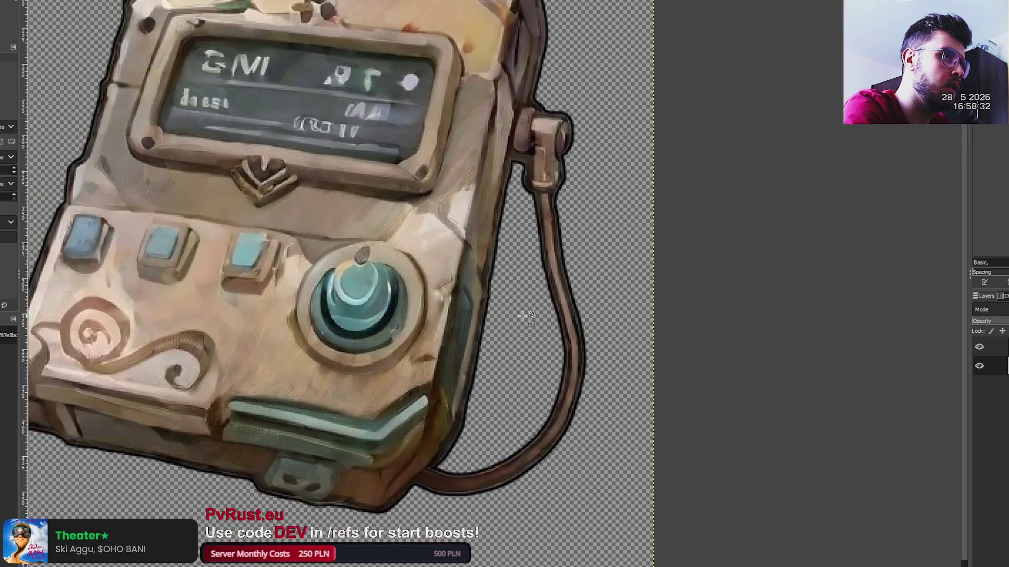
pyautogui.hotkey('shift', 'ctrl', 'j')
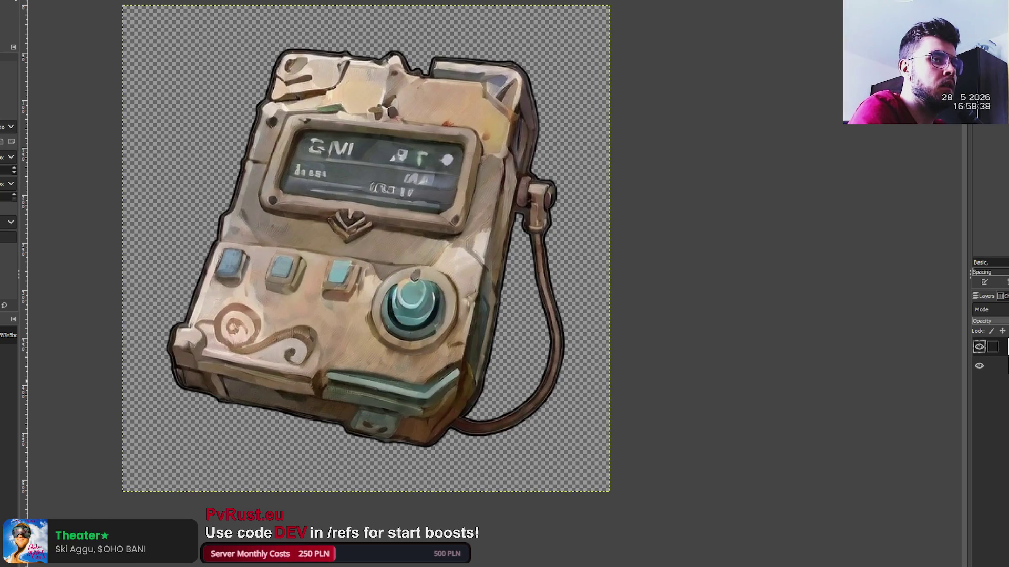
# - Select the device's shape, touch up its black outline, then open the joystick controller image
pyautogui.keyDown('alt'); pyautogui.click(993, 347); pyautogui.keyUp('alt')
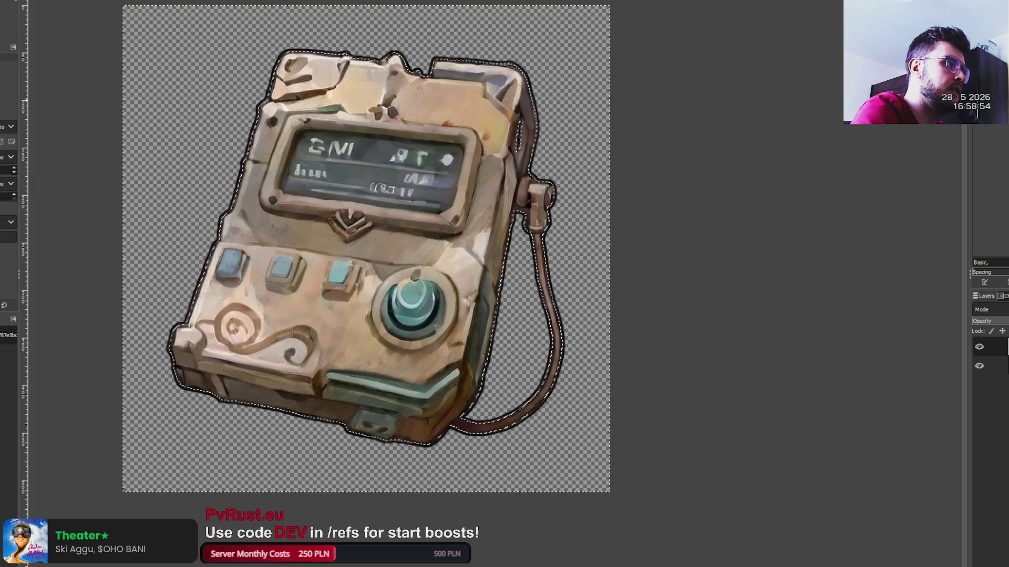
pyautogui.press('p')
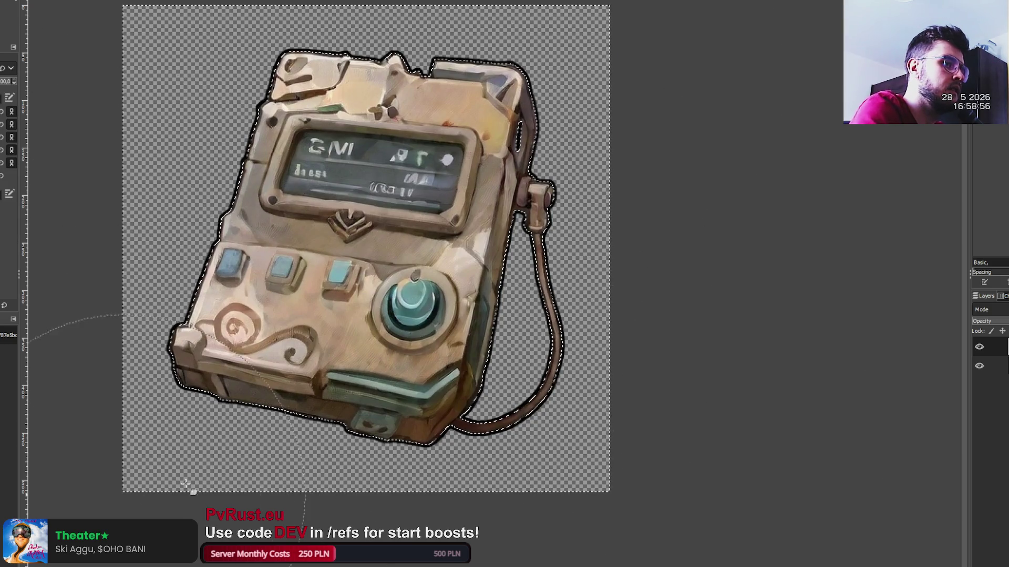
pyautogui.hotkey('shift', 's')
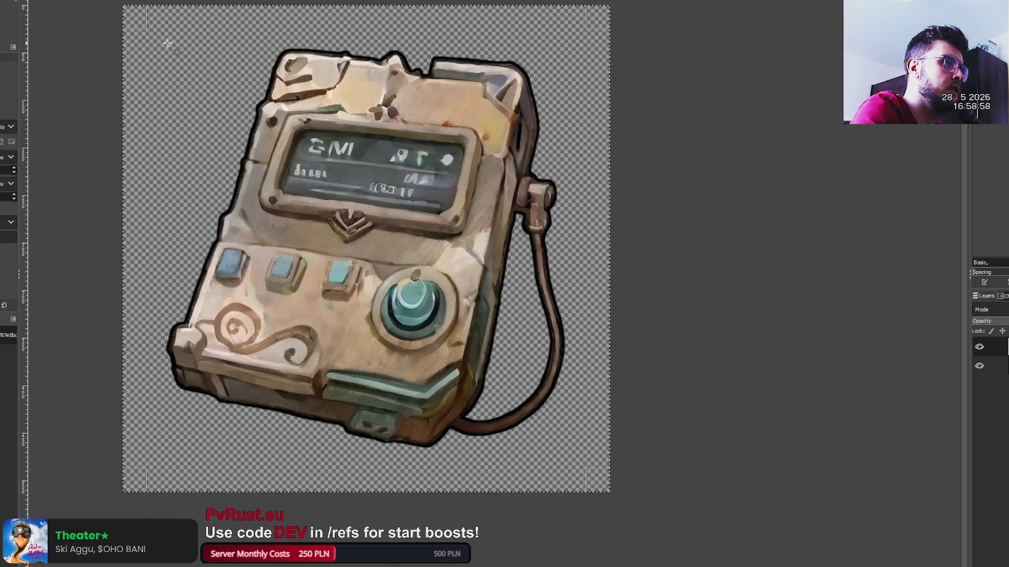
pyautogui.scroll(-1, 193, 72)
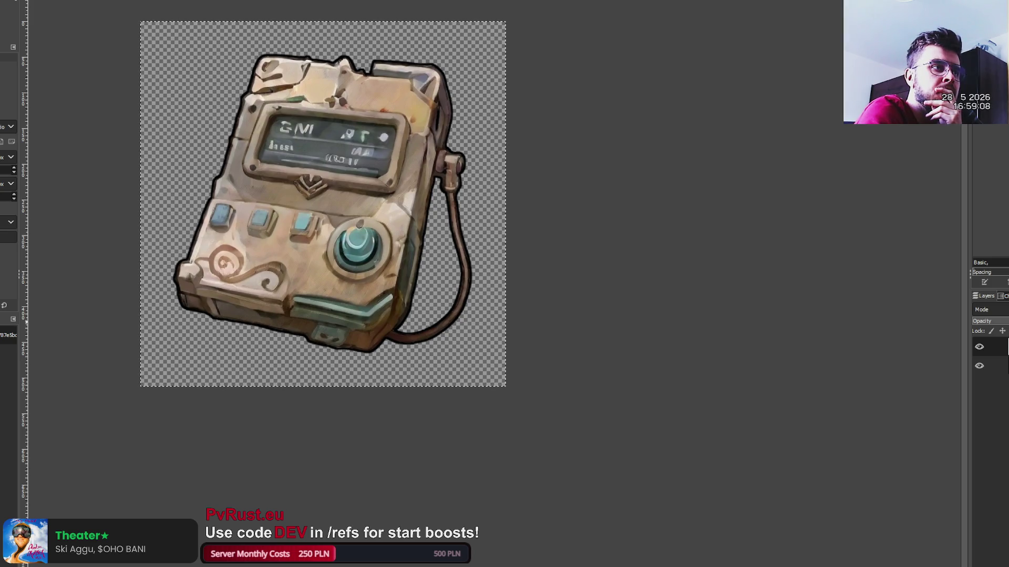
pyautogui.hotkey('ctrl', 'shift', 'v')
# - Duplicate the controller layer, outline it in black and merge the two layers into one
pyautogui.scroll(3, 541, 297)
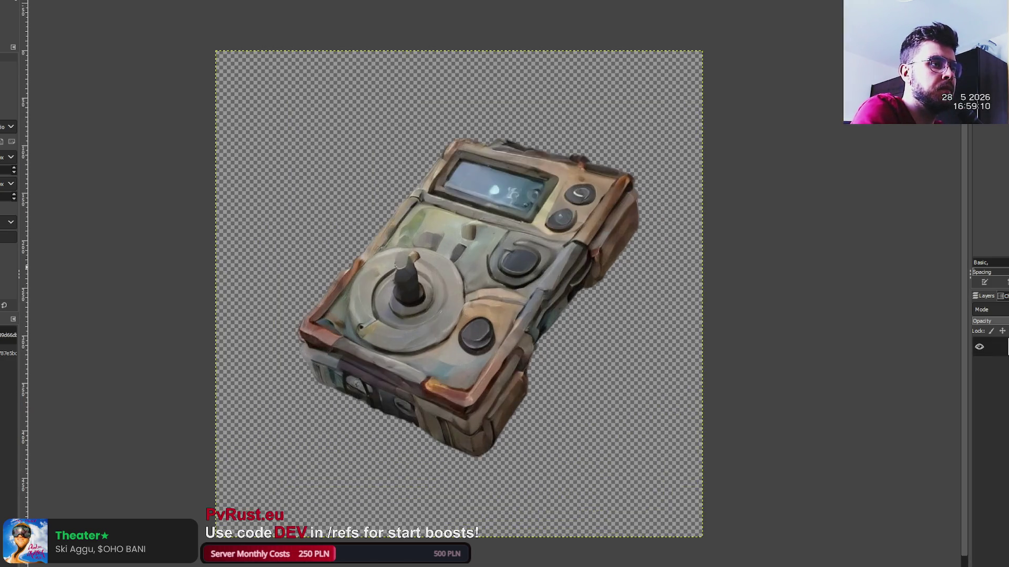
pyautogui.hotkey('ctrl', 'shift', 'd')
pyautogui.scroll(-2, 605, 436)
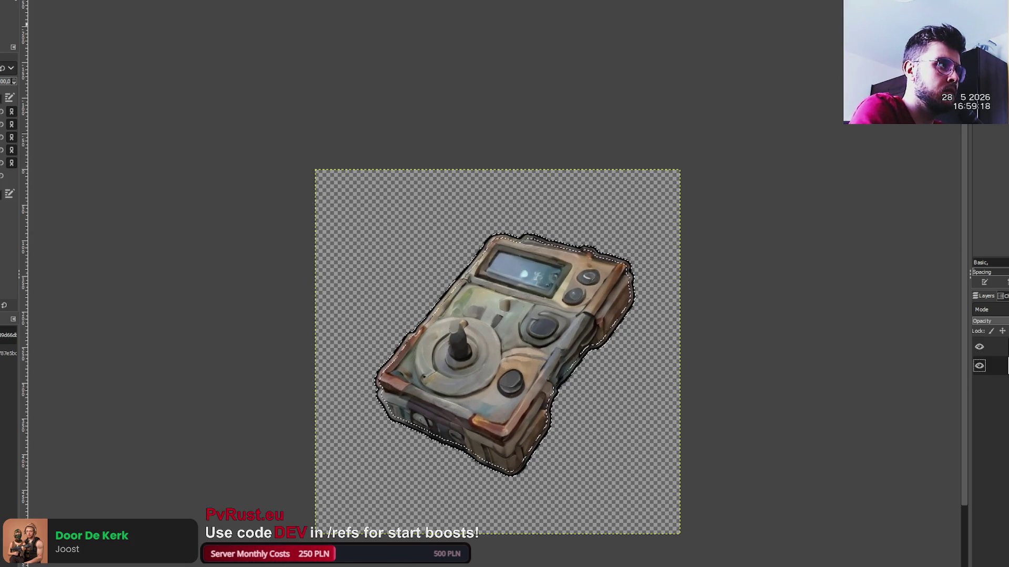
pyautogui.press('r')
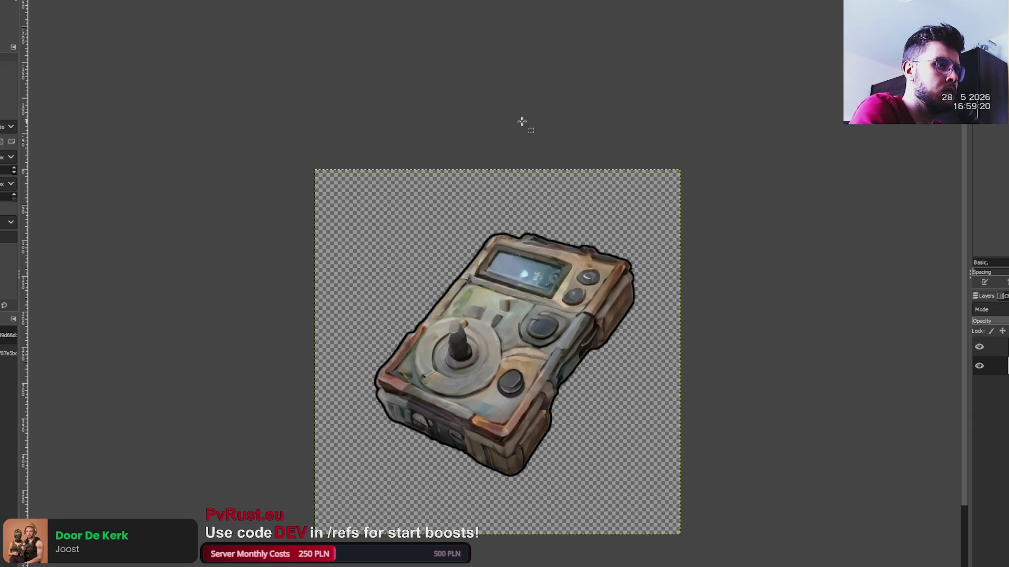
pyautogui.scroll(3, 570, 332)
pyautogui.scroll(-2, 570, 331)
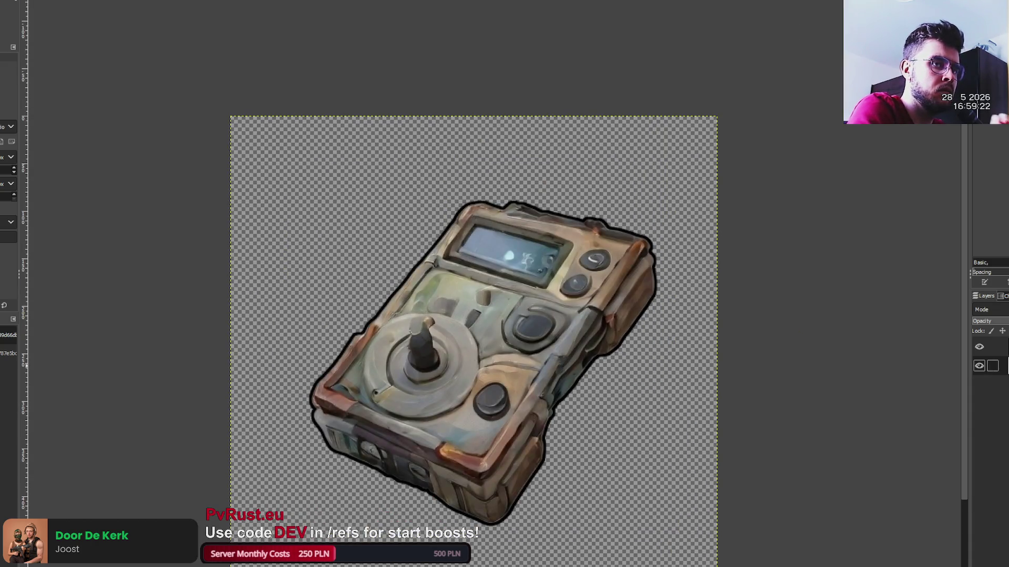
pyautogui.click(993, 347)
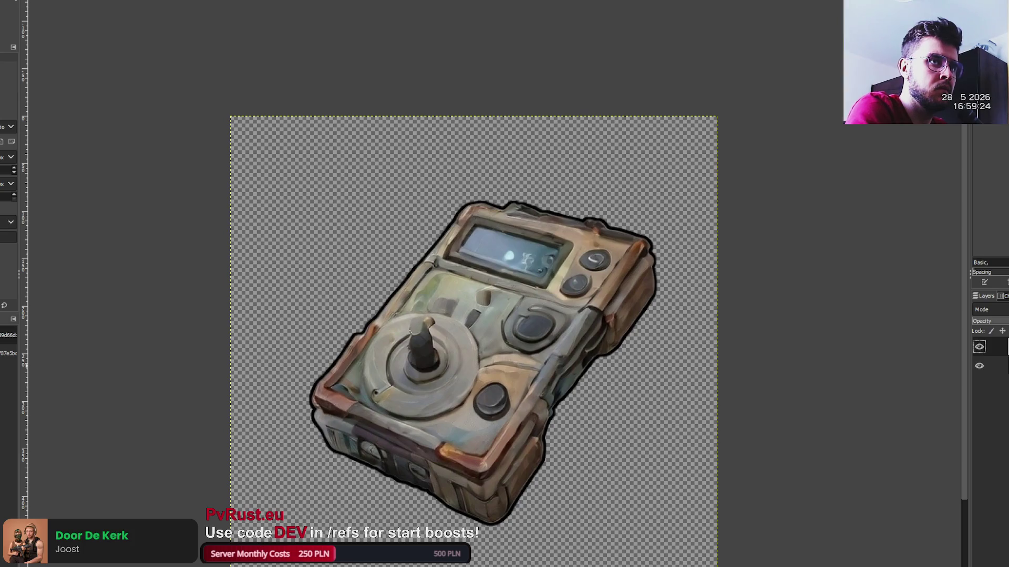
pyautogui.hotkey('ctrl', 'h')
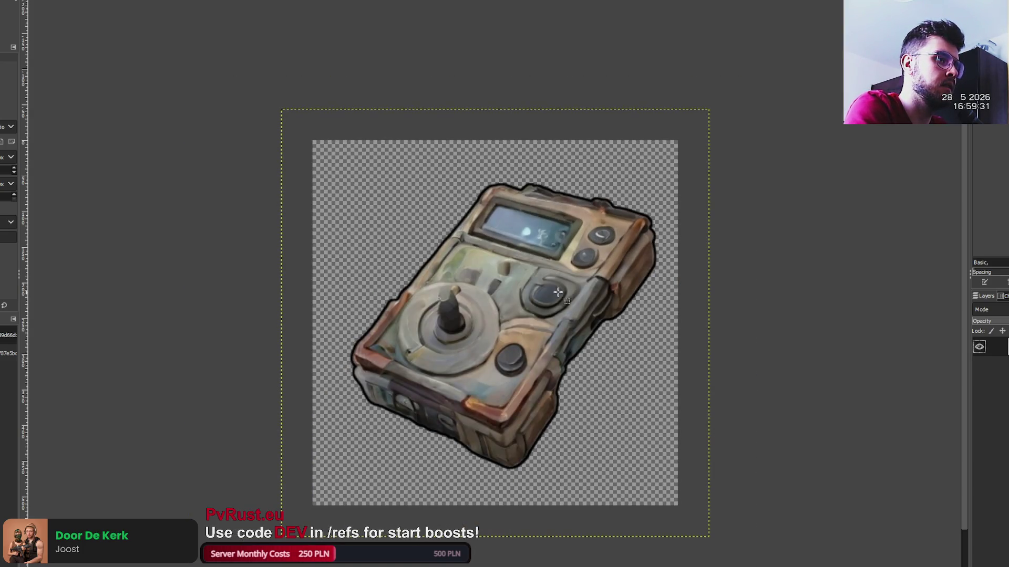
# - Clear the stray selection and enlarge the controller about 34 px per side
pyautogui.moveTo(553, 289); pyautogui.dragTo(535, 303)
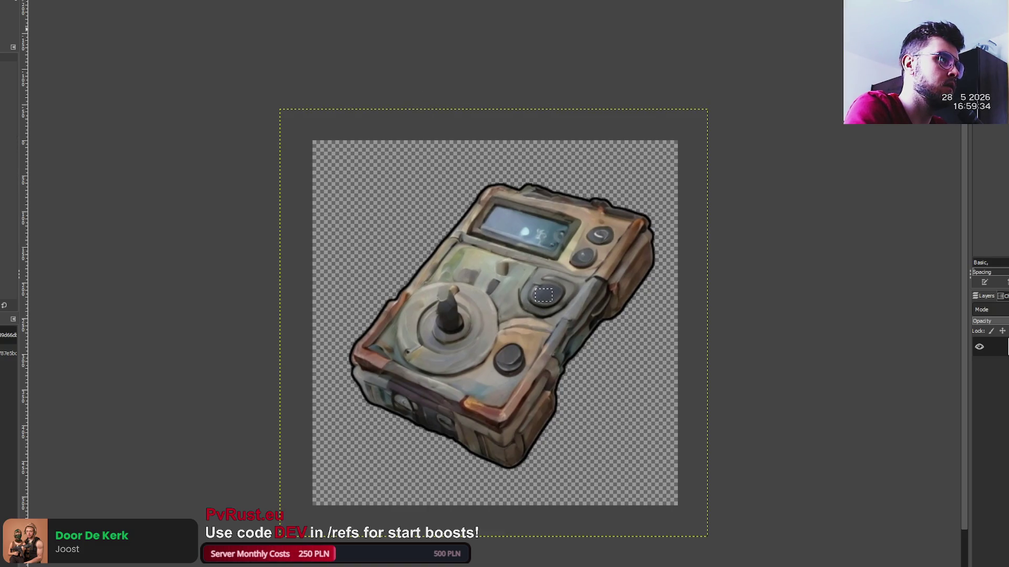
pyautogui.click(252, 29)
pyautogui.press('m')
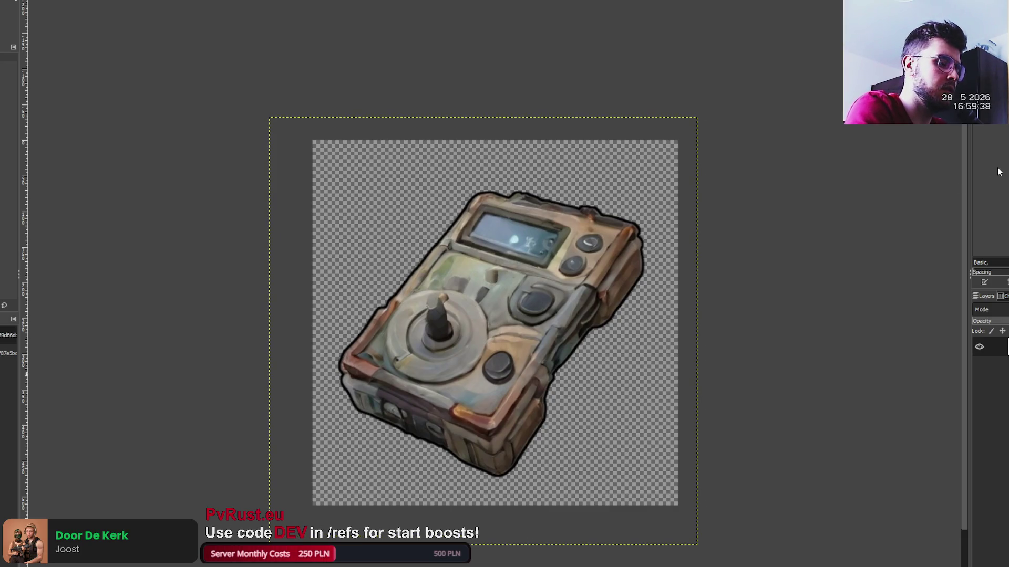
pyautogui.moveTo(548, 287); pyautogui.dragTo(517, 313)
pyautogui.press('Return')
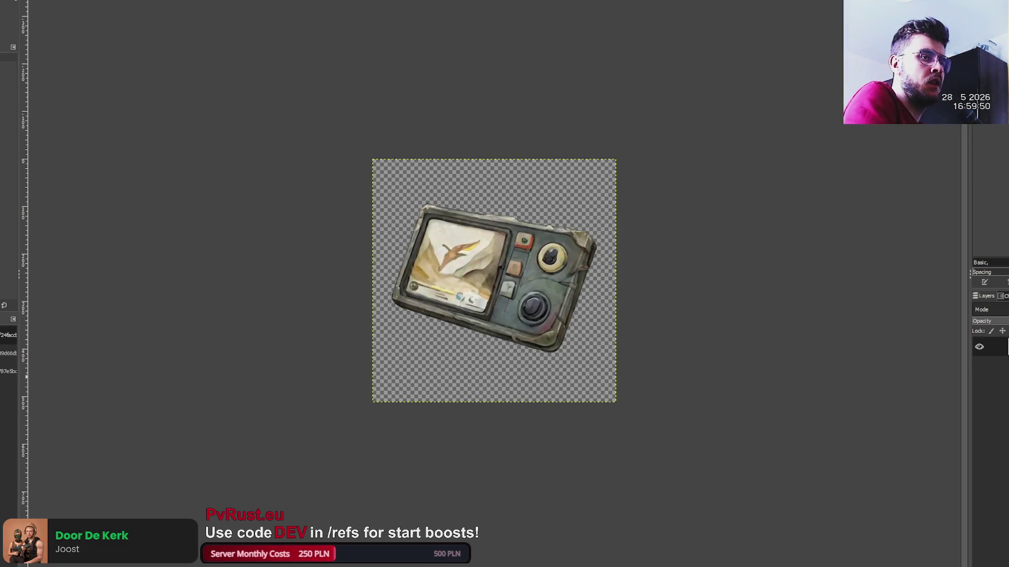
# - Select the handheld's shape, paint dark edging, undo a bad stroke and deselect
pyautogui.click(592, 393)
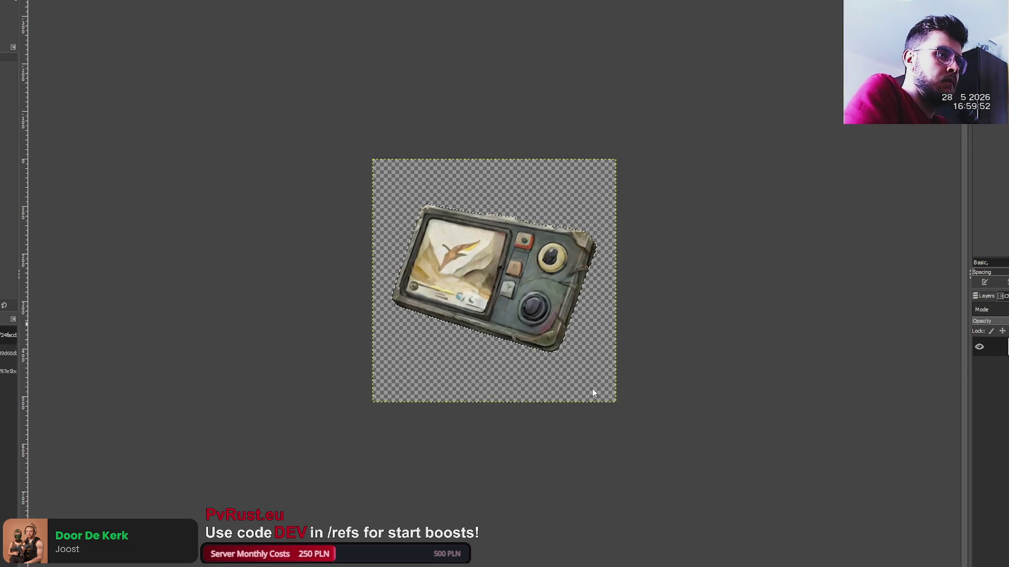
pyautogui.press('p')
pyautogui.moveTo(452, 263); pyautogui.dragTo(485, 220)
pyautogui.hotkey('ctrl', 'z')
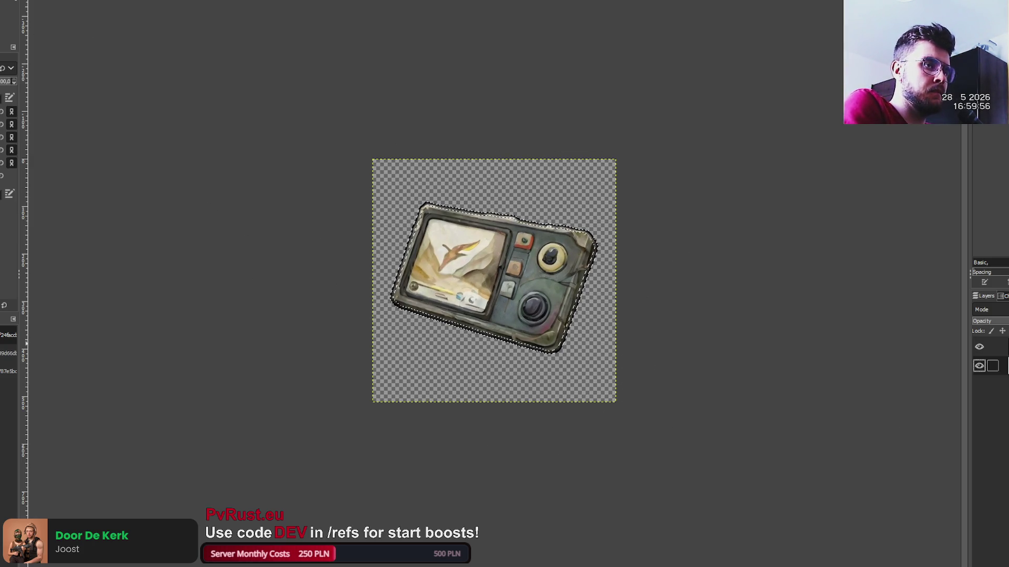
pyautogui.press('r')
pyautogui.hotkey('ctrl', 'shift', 'a')
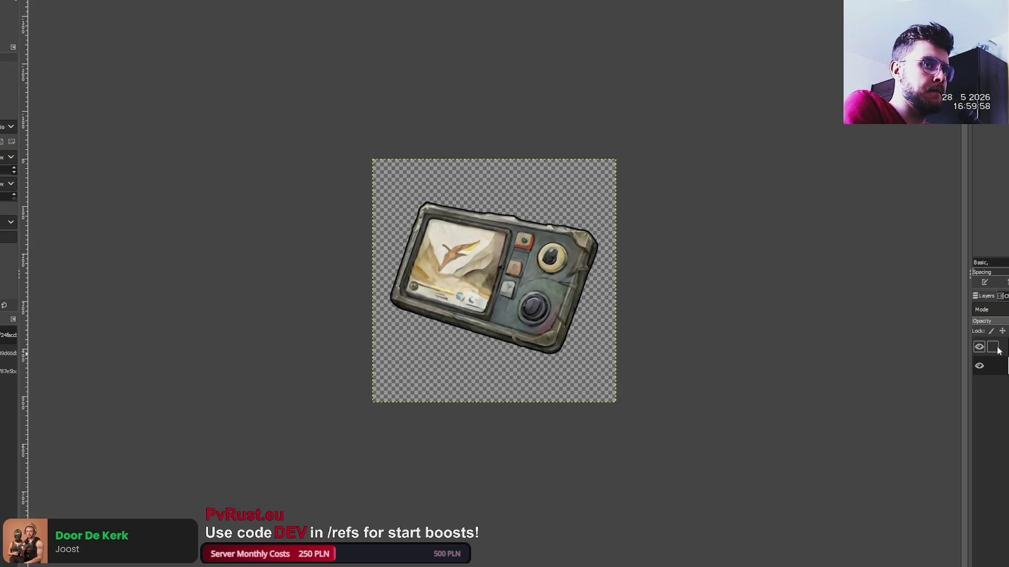
# - Enlarge the winged-creature handheld layer to fill its canvas
pyautogui.click(998, 347)
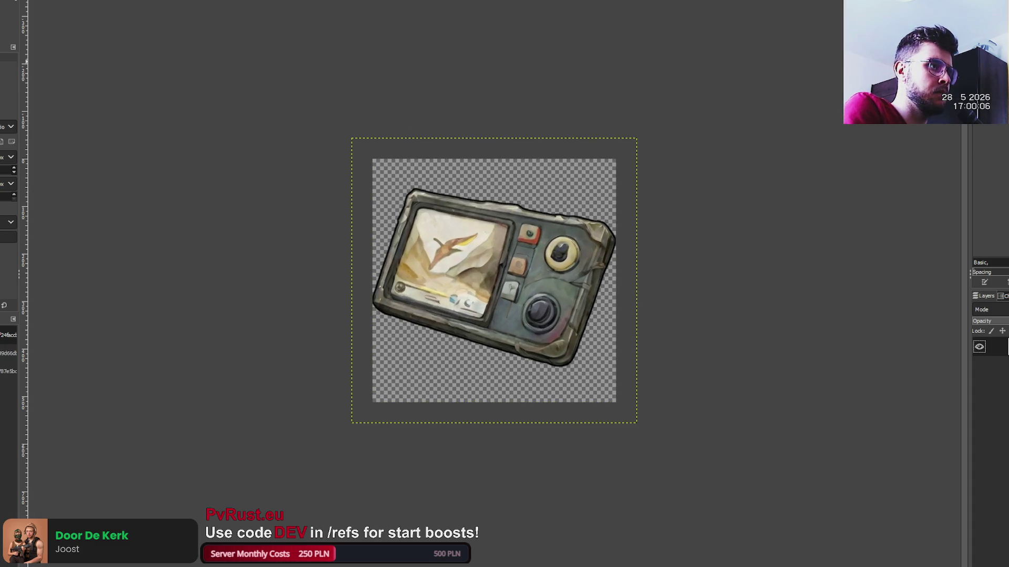
pyautogui.hotkey('ctrl', 'z')
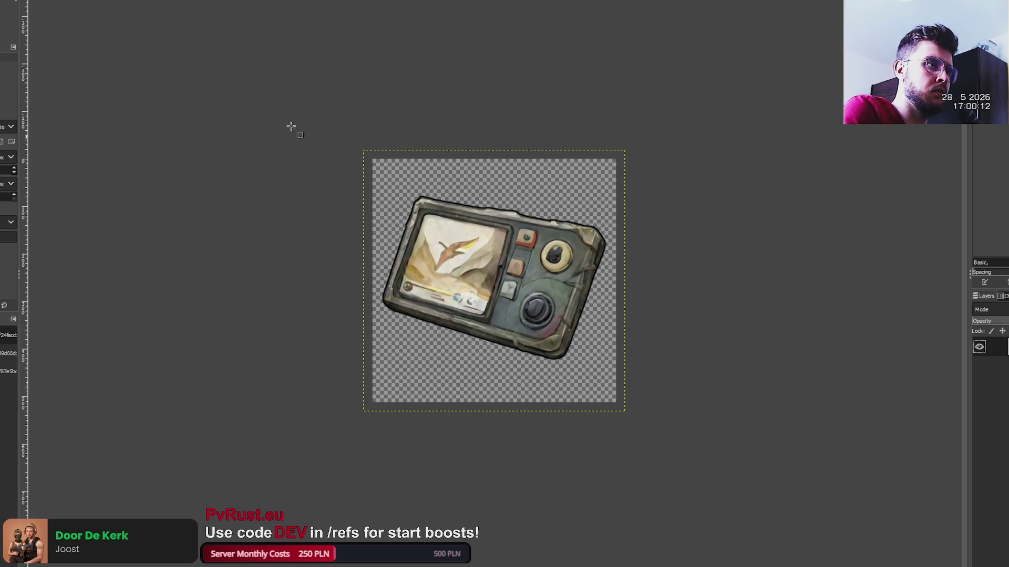
pyautogui.hotkey('ctrl', 'f')
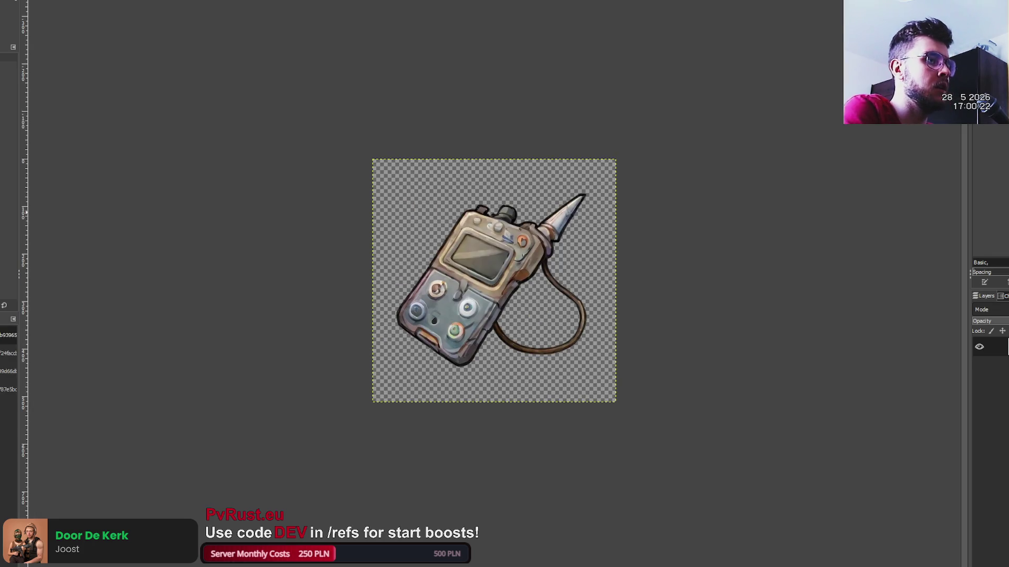
# - Scale the spiked handheld layer up about 1.17x and nudge it right and down
pyautogui.press('1')
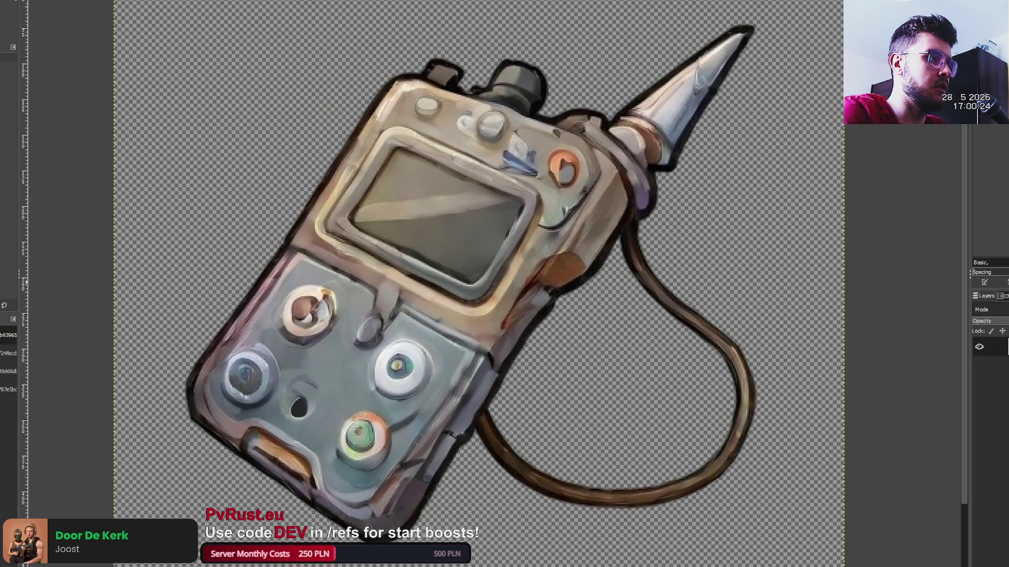
pyautogui.hotkey('shift', 'ctrl', 'j')
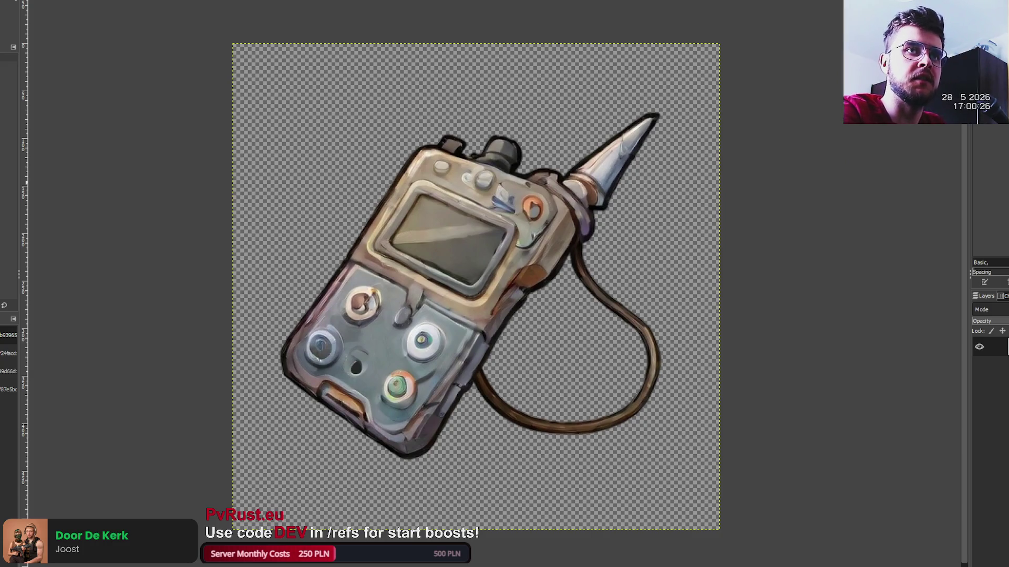
pyautogui.press('-')
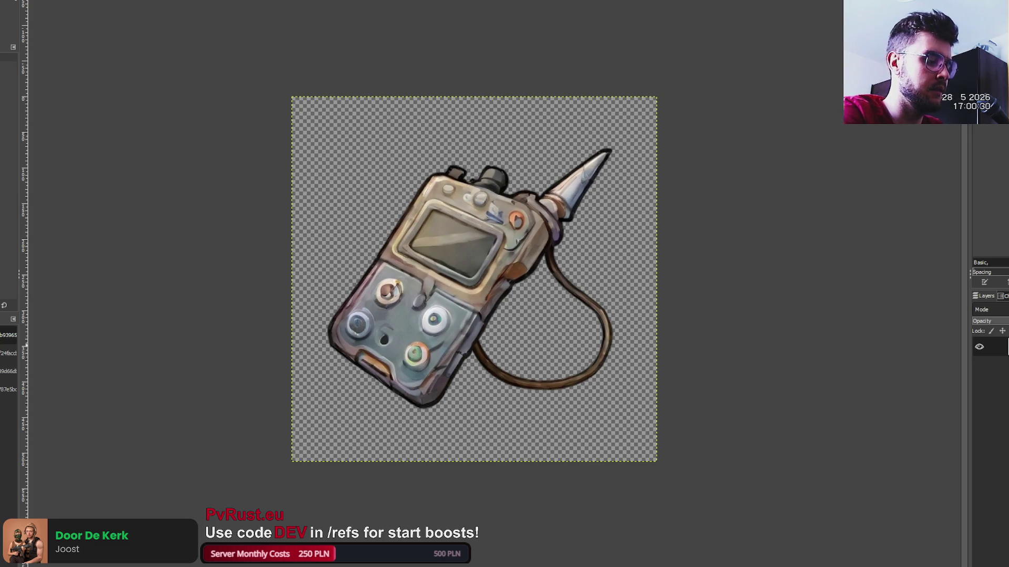
pyautogui.press('Return')
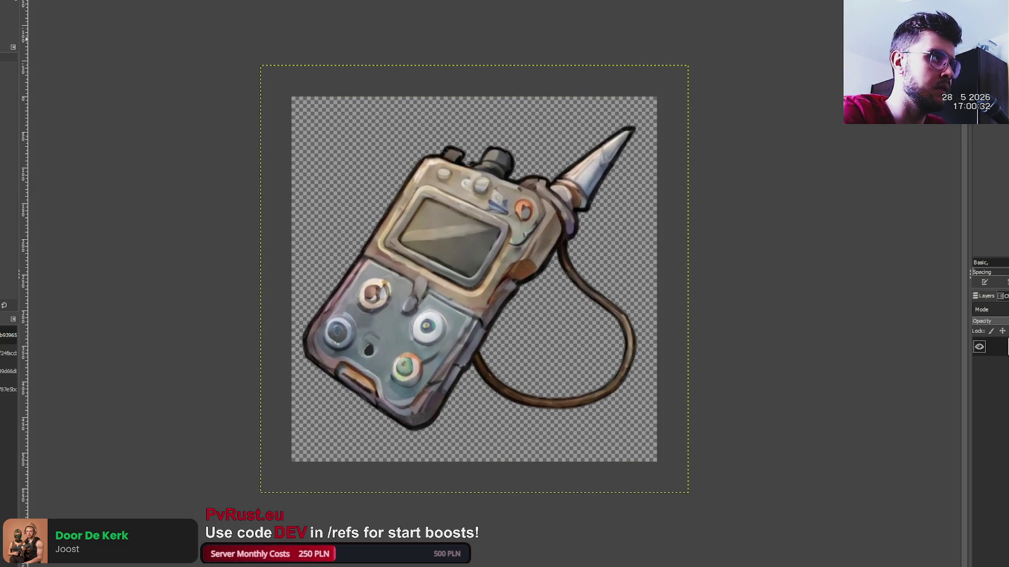
pyautogui.press('Down')
pyautogui.press('Down')
pyautogui.press('Down')
pyautogui.press('Right')
pyautogui.press('Right')
pyautogui.press('Right')
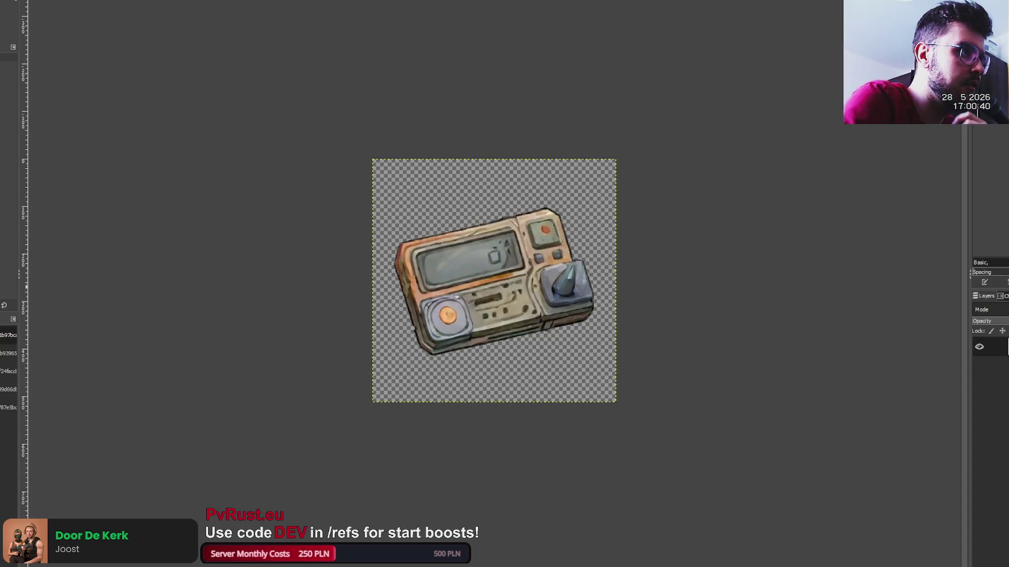
# - Give the orange pager a black outline on a pasted copy layer and clear the selection
pyautogui.press('+')
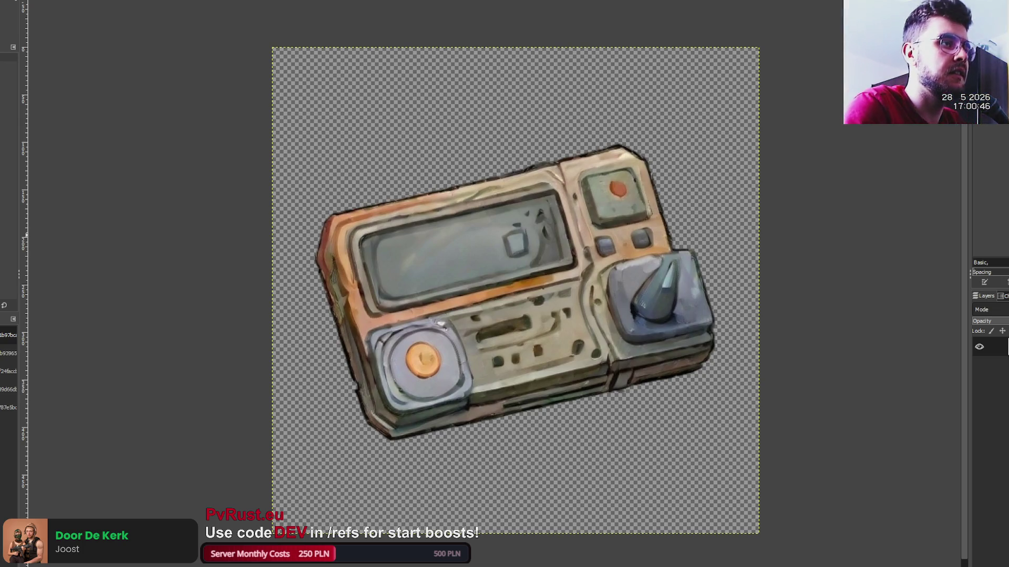
pyautogui.hotkey('ctrl', 'v')
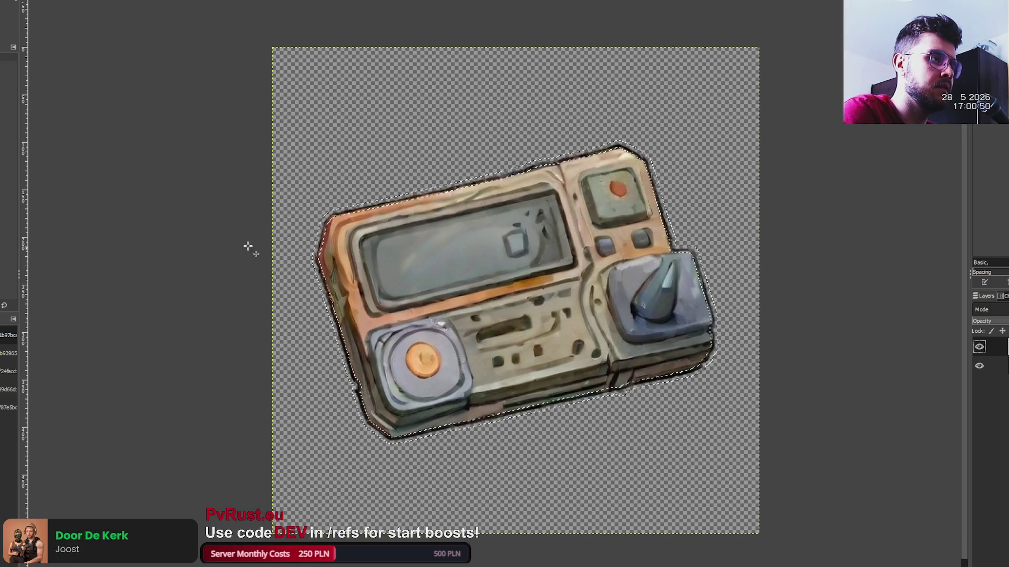
pyautogui.press('p')
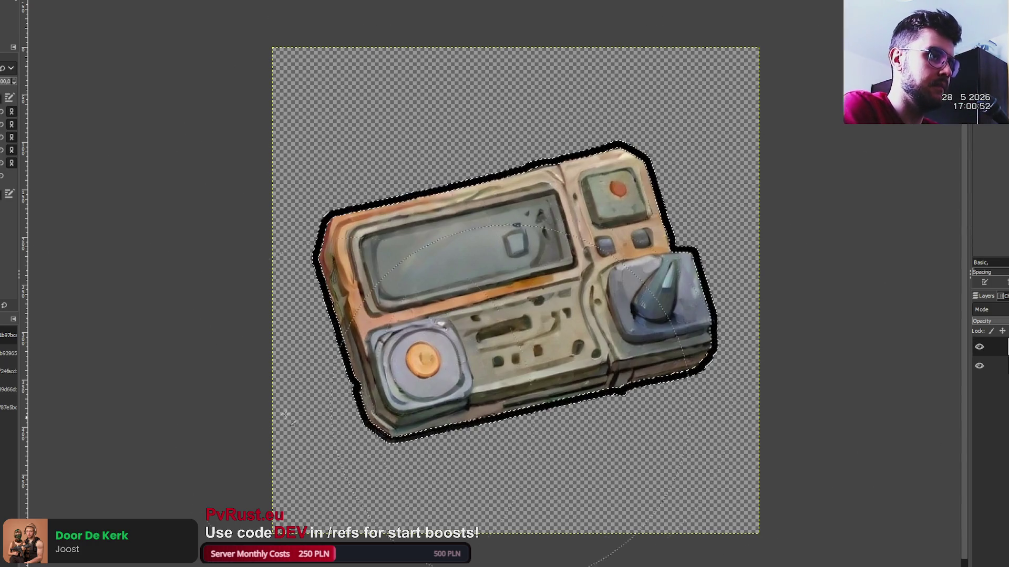
pyautogui.click(978, 347)
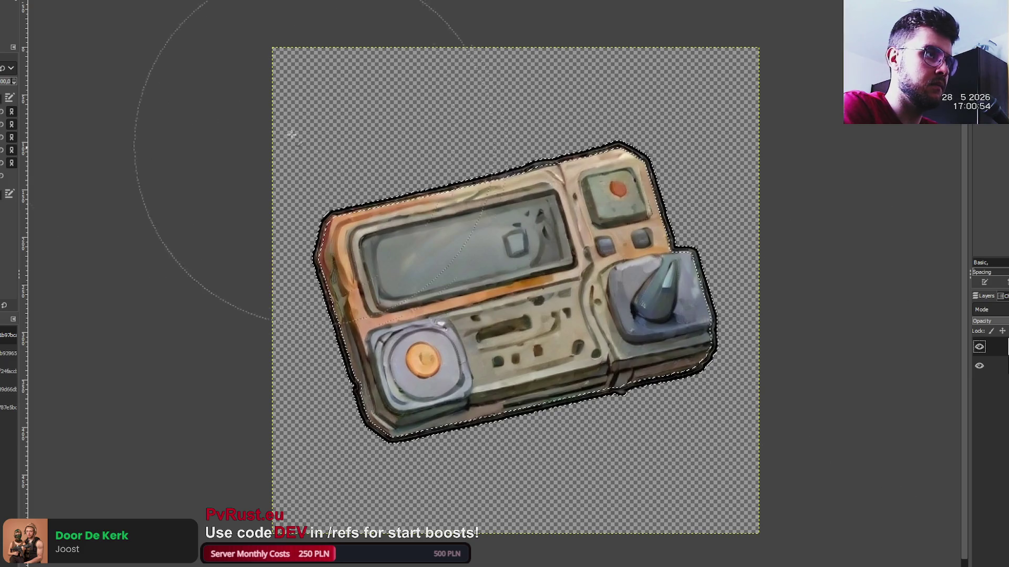
pyautogui.hotkey('shift', 's')
pyautogui.scroll(-1, 239, 52)
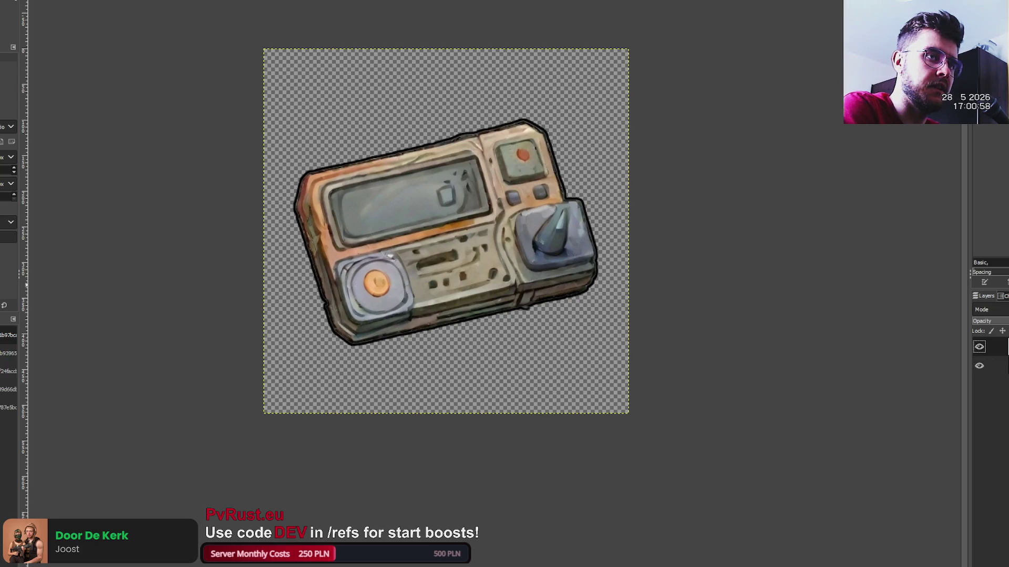
pyautogui.keyDown('alt'); pyautogui.click(995, 347); pyautogui.keyUp('alt')
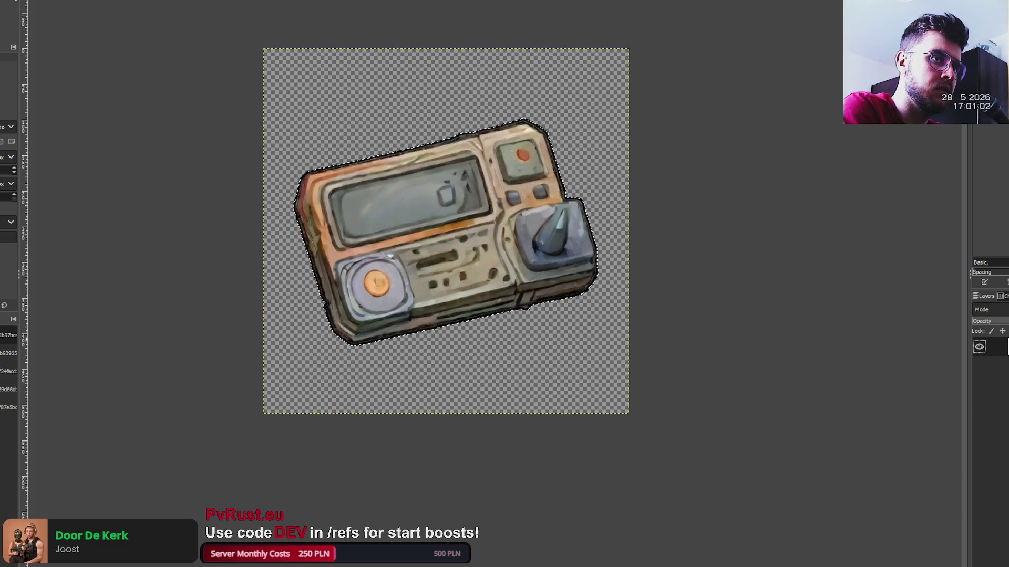
pyautogui.hotkey('ctrl', 'shift', 'a')
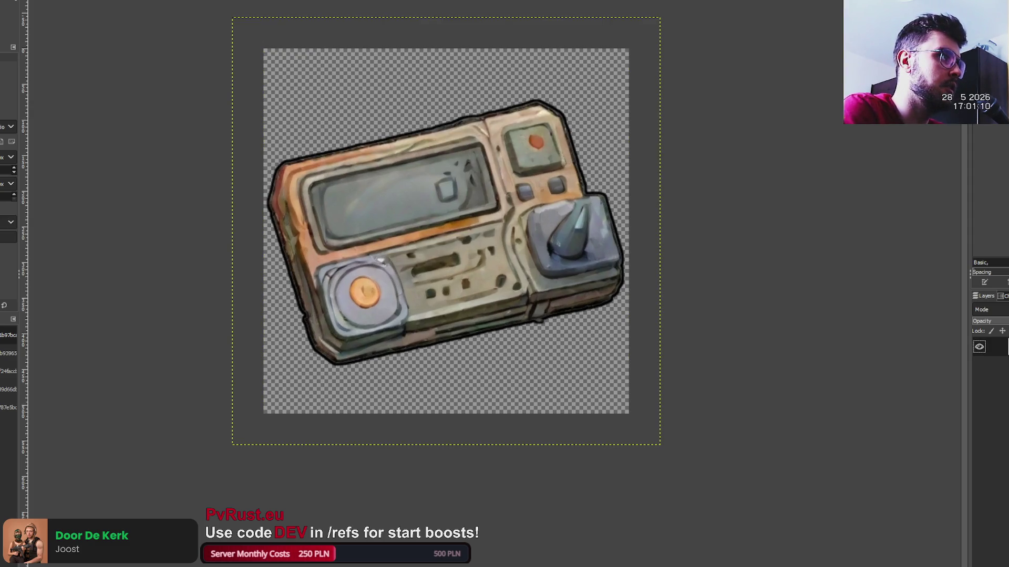
# - Move the pager slightly lower, fit its layer to the canvas, then switch to the radio image
pyautogui.moveTo(491, 259)
pyautogui.mouseDown()
pyautogui.moveTo(492, 285)
pyautogui.moveTo(494, 273)
pyautogui.mouseUp()
pyautogui.press('pageup')
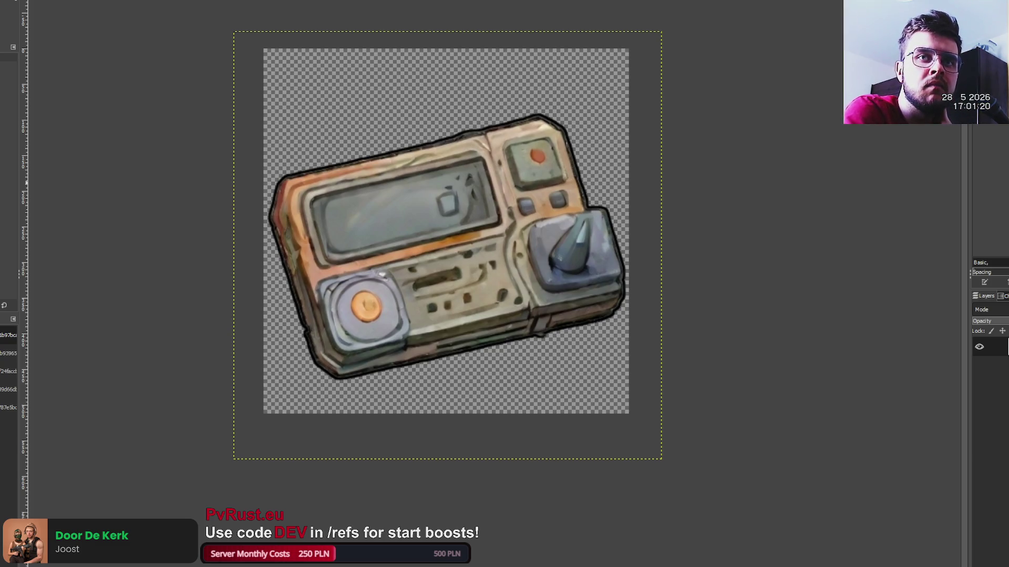
pyautogui.hotkey('ctrl', 'pagedown')
pyautogui.hotkey('ctrl', 'pagedown')
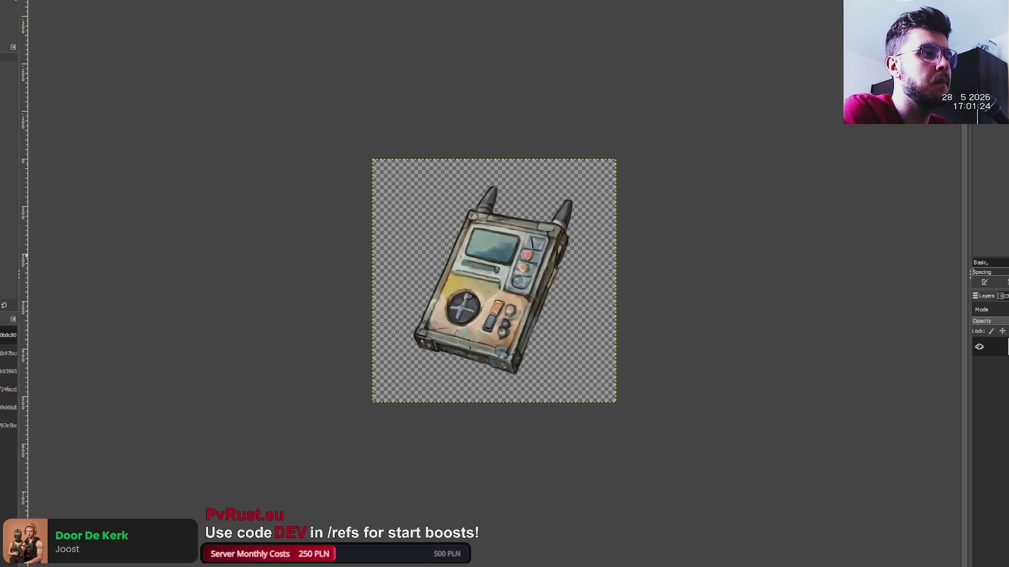
# - Paint a thick black outline around the handheld radio on a new layer
pyautogui.press('+')
pyautogui.hotkey('ctrl', 'v')
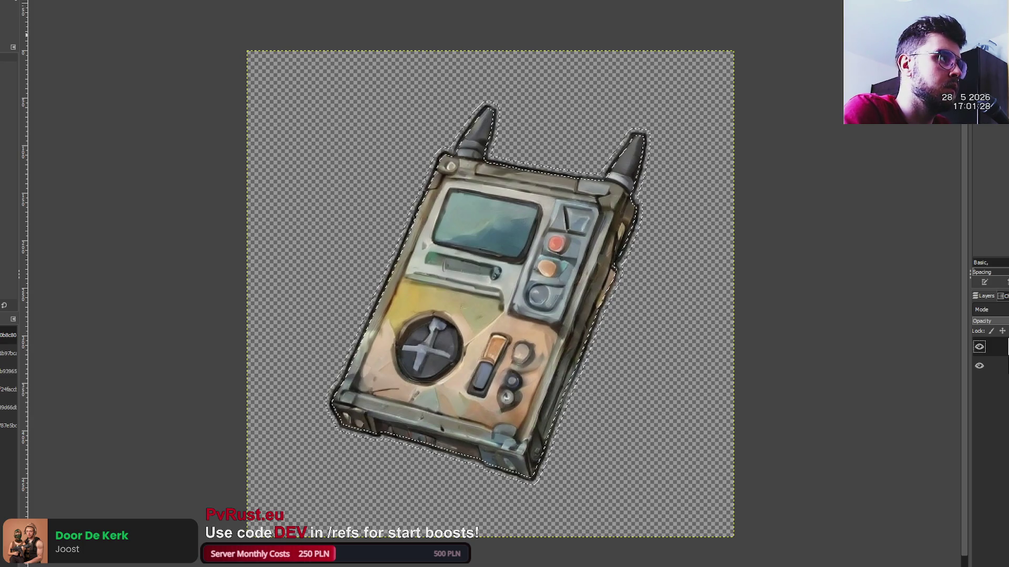
pyautogui.press('p')
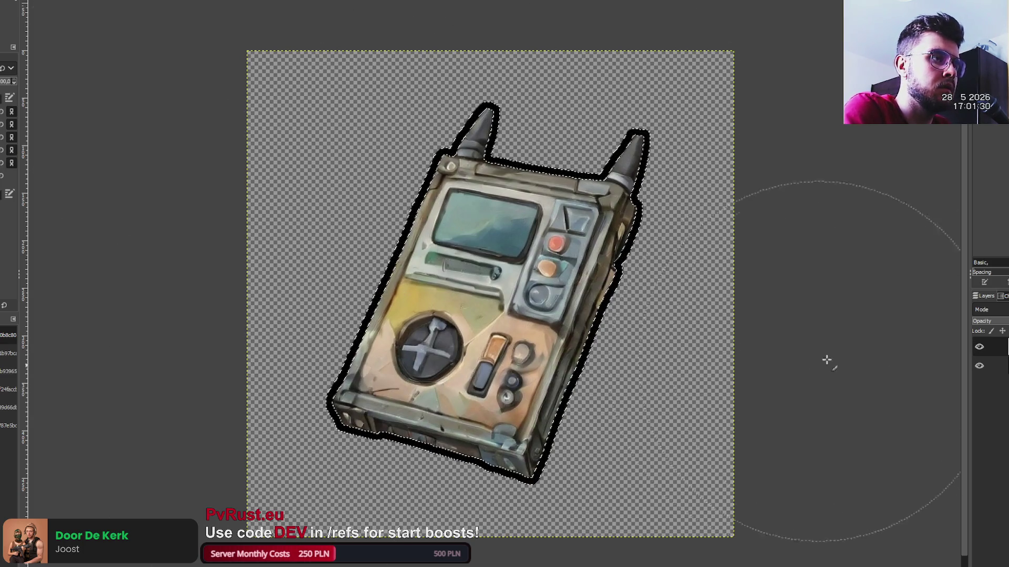
pyautogui.hotkey('ctrl', 'z')
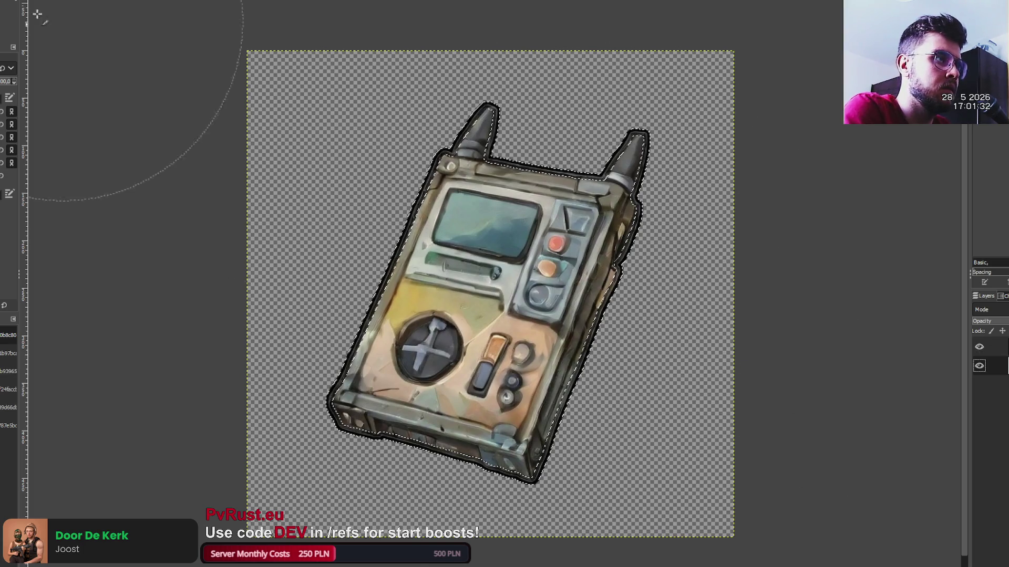
pyautogui.press('r')
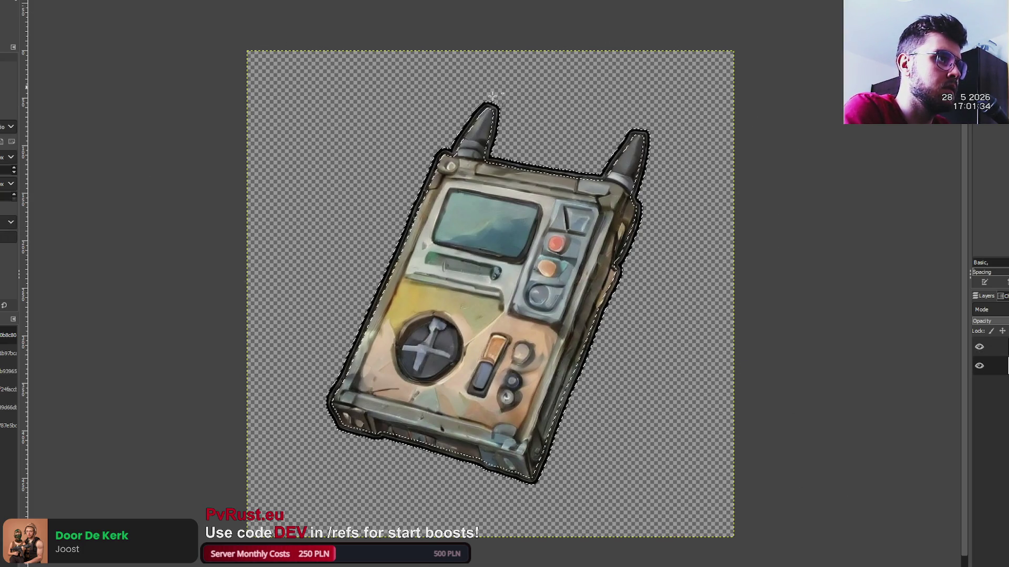
pyautogui.keyDown('alt'); pyautogui.click(992, 347); pyautogui.keyUp('alt')
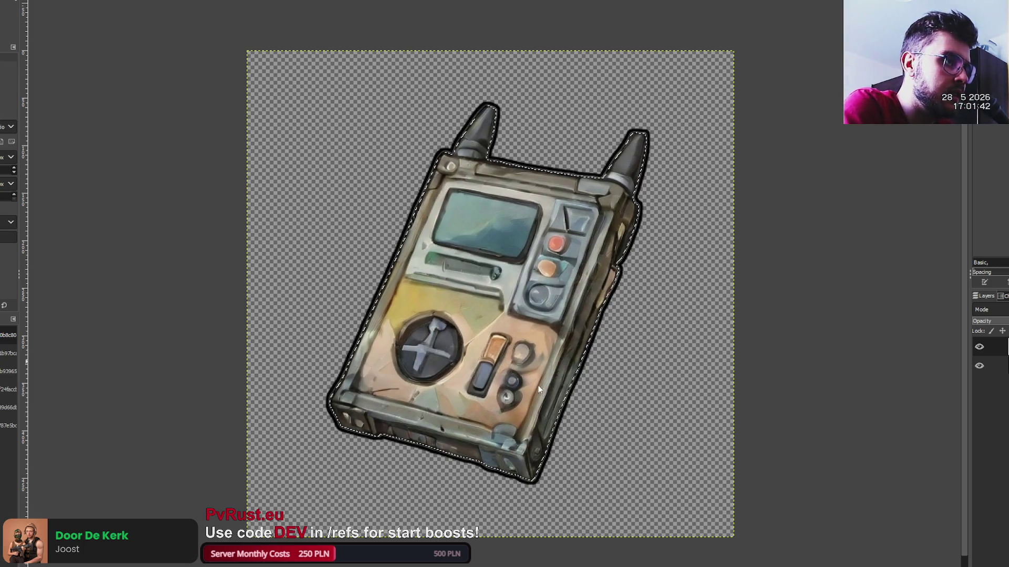
pyautogui.hotkey('ctrl', 'i')
pyautogui.press('p')
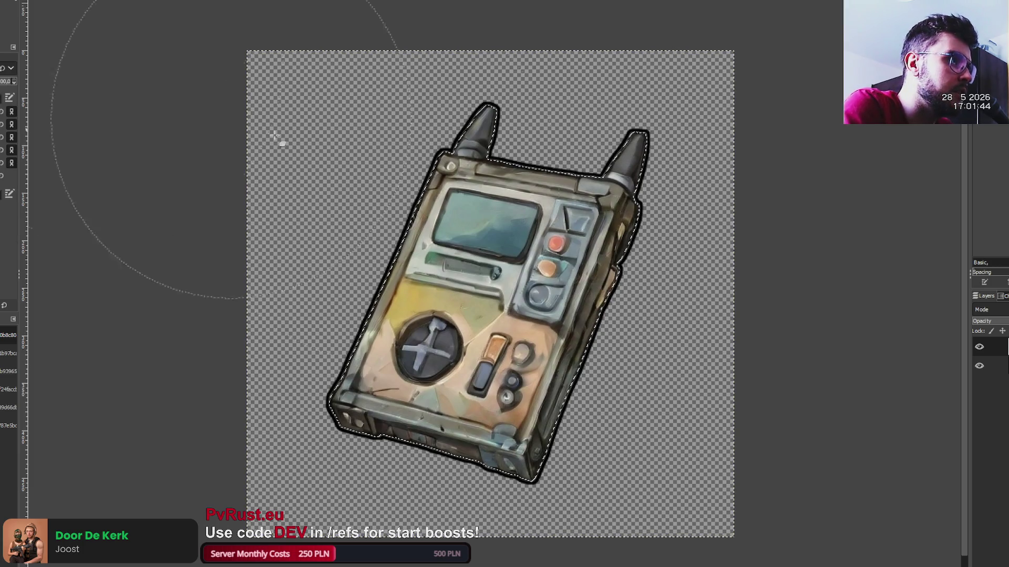
pyautogui.press('r')
pyautogui.hotkey('ctrl', 'shift', 'a')
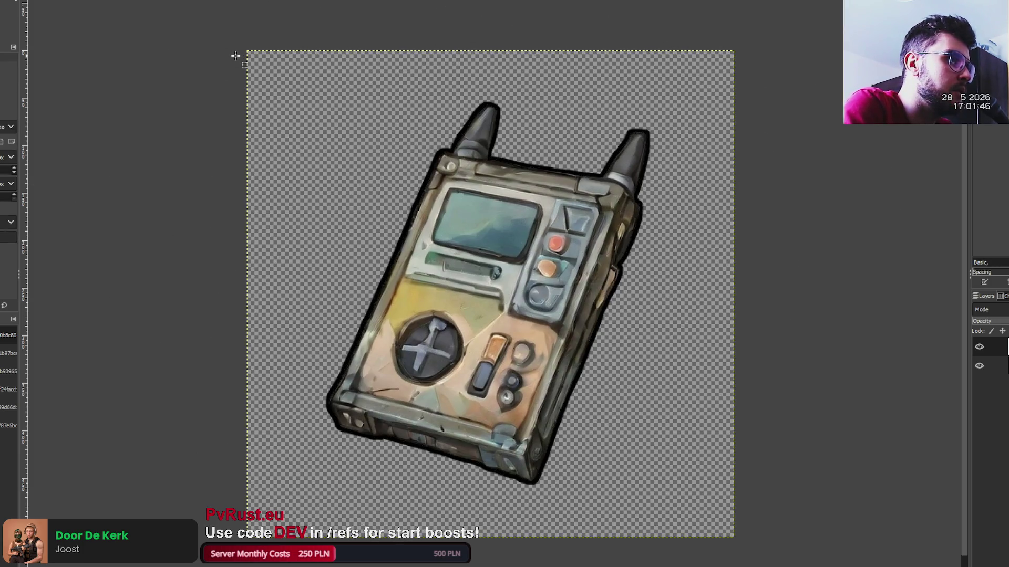
pyautogui.press('-')
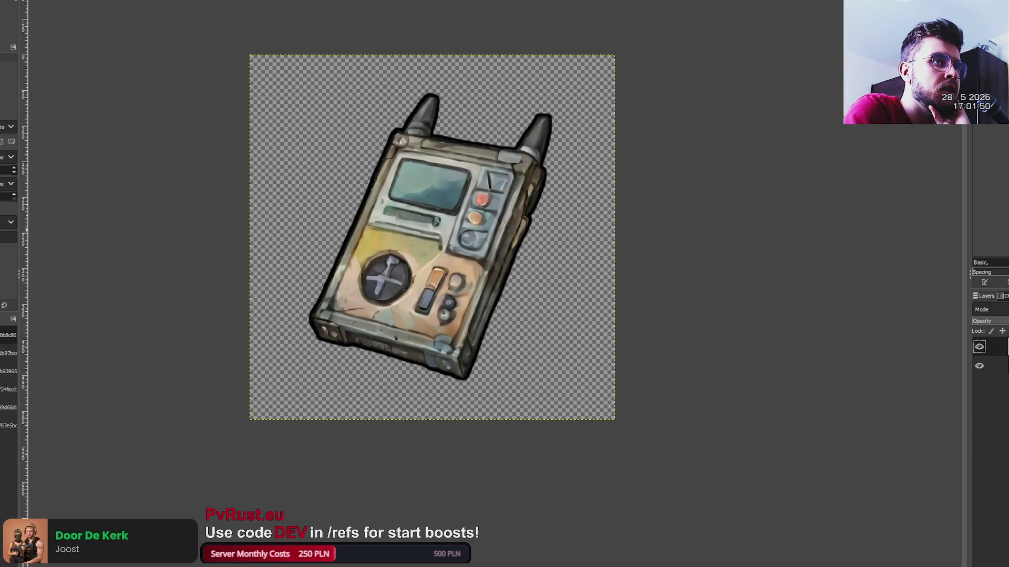
# - Enlarge the radio to fill more of its canvas, then switch to the shield image
pyautogui.click(979, 366)
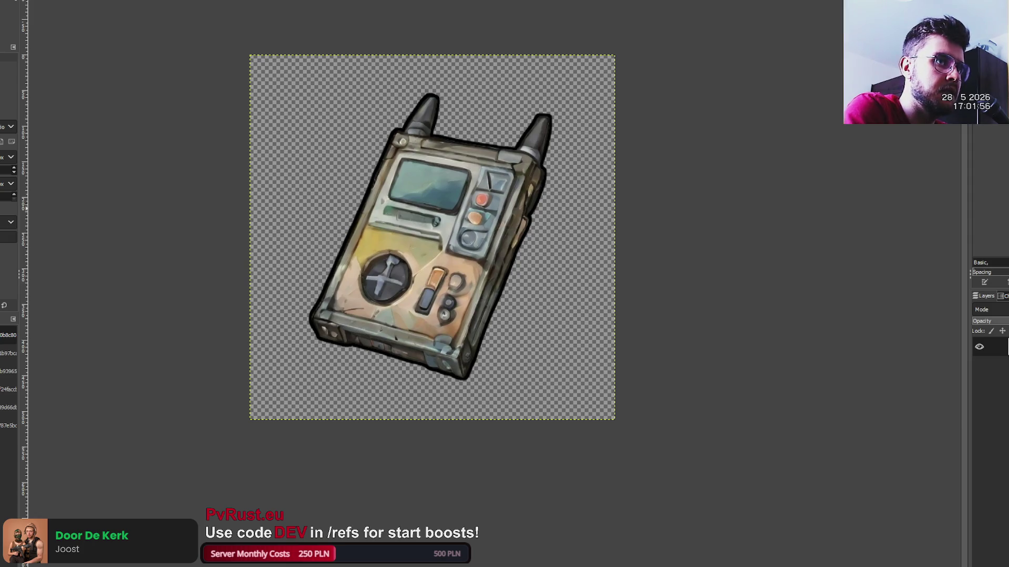
pyautogui.hotkey('ctrl', 'z')
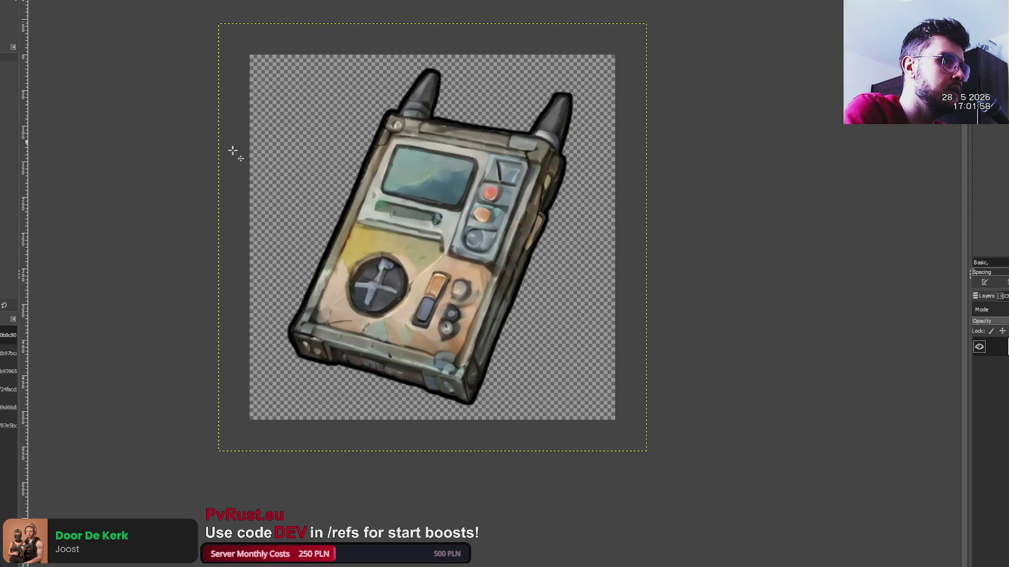
pyautogui.hotkey('ctrl', 'z')
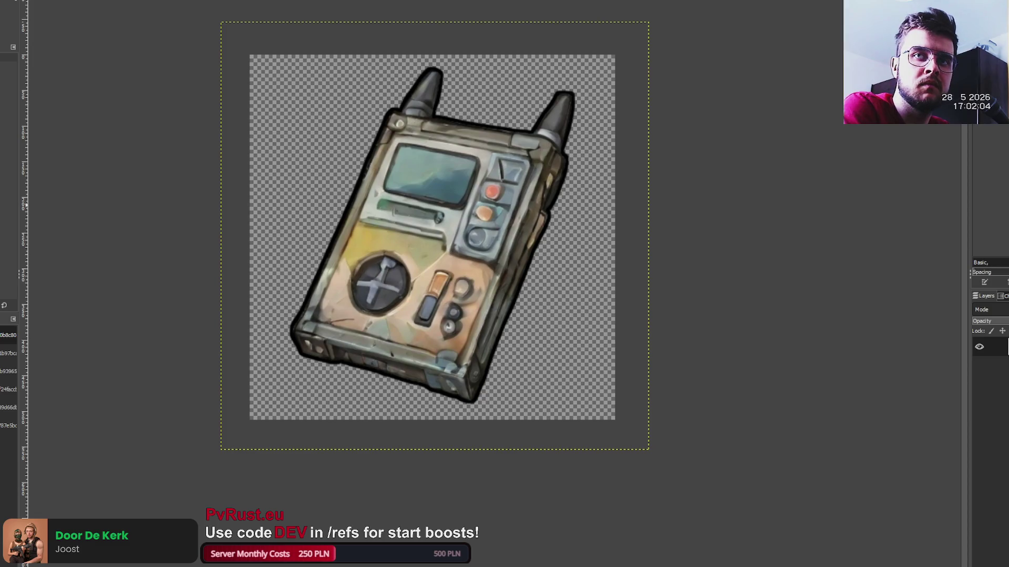
pyautogui.hotkey('ctrl', 'pagedown')
pyautogui.hotkey('ctrl', 'pagedown')
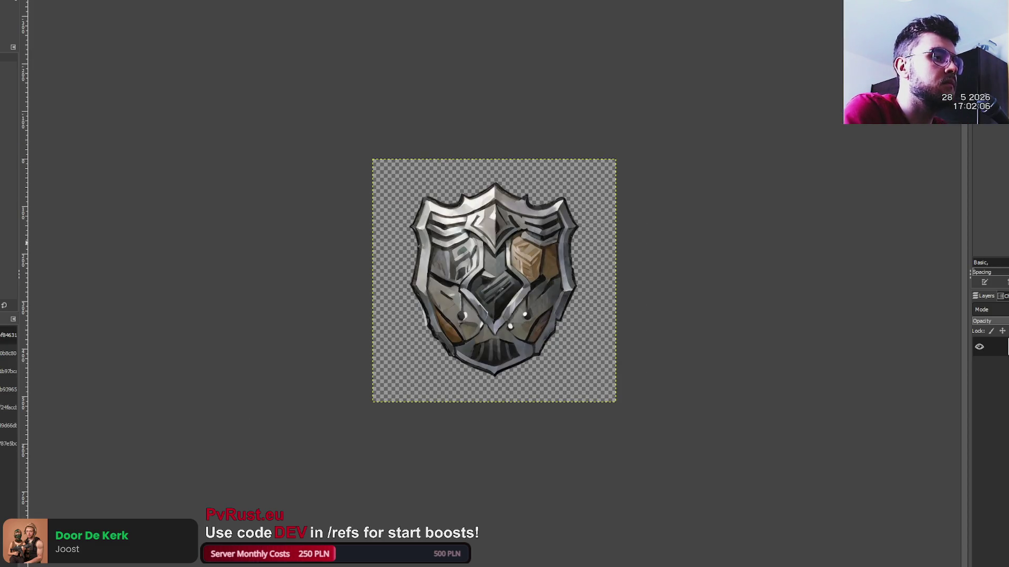
# - Try enlarging the shield from its top-left corner, cancel, then select the pager device's opaque area
pyautogui.press('2')
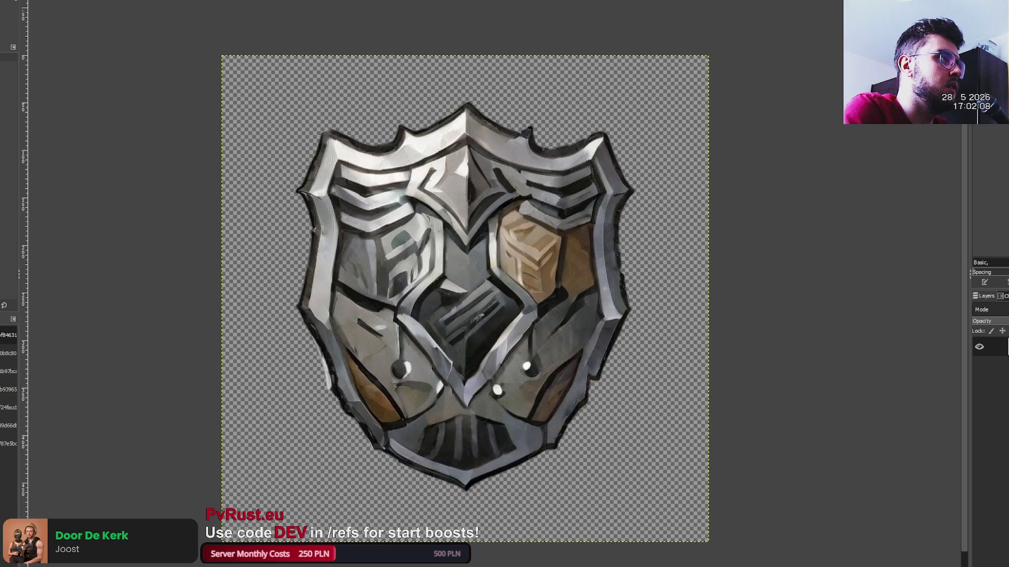
pyautogui.hotkey('shift', 's')
pyautogui.click(275, 99)
pyautogui.press('-')
pyautogui.moveTo(275, 99); pyautogui.dragTo(239, 62)
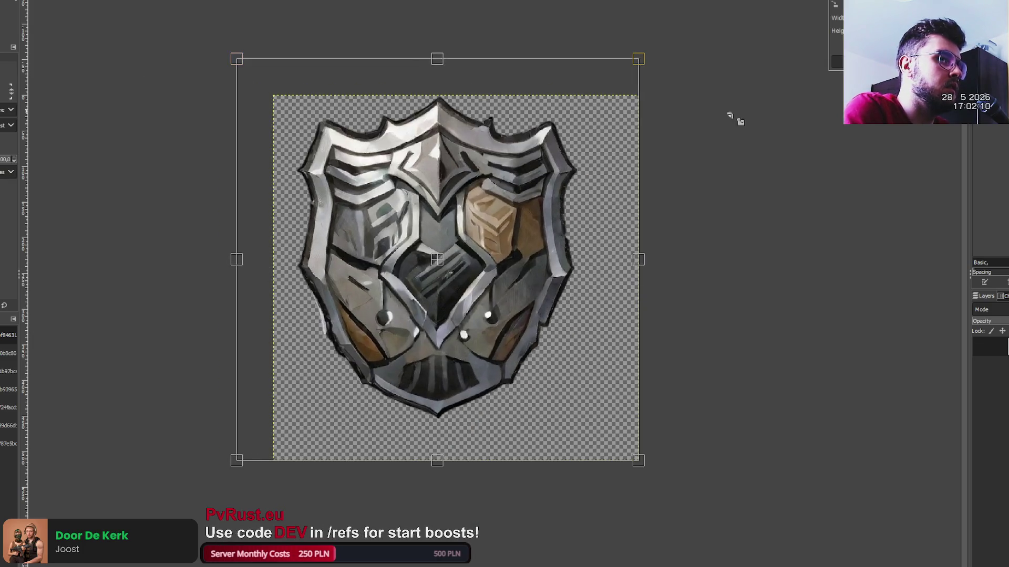
pyautogui.press('Escape')
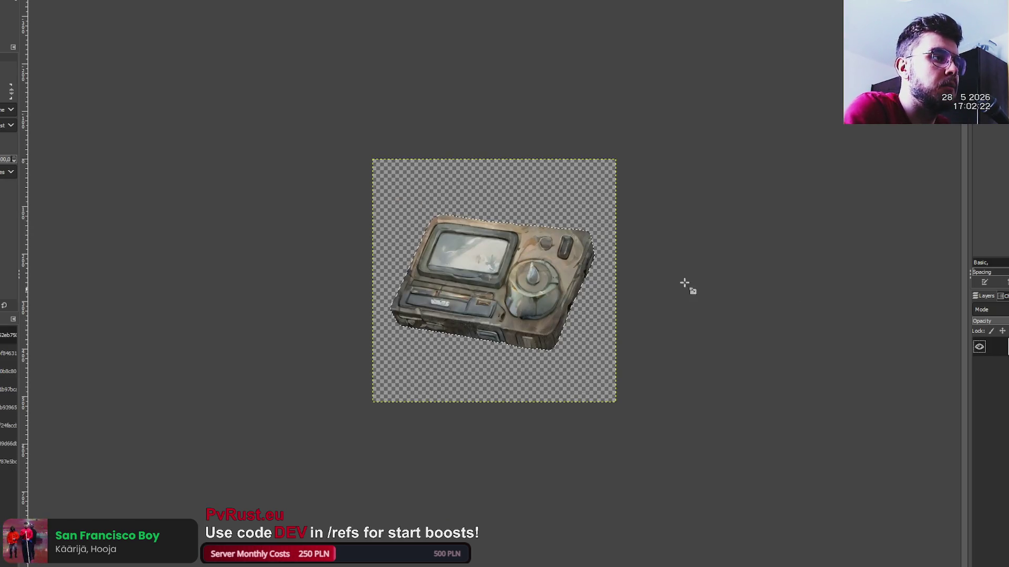
pyautogui.click(528, 257)
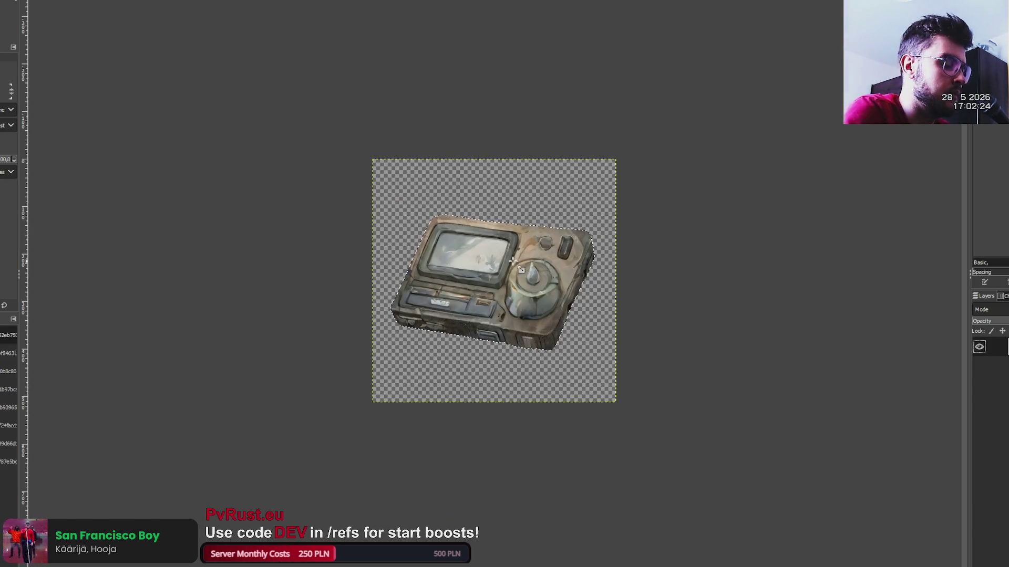
# - Add a black outline layer under the pager device, merge it down and enlarge the device slightly
pyautogui.hotkey('ctrl', 'c')
pyautogui.hotkey('ctrl', 'v')
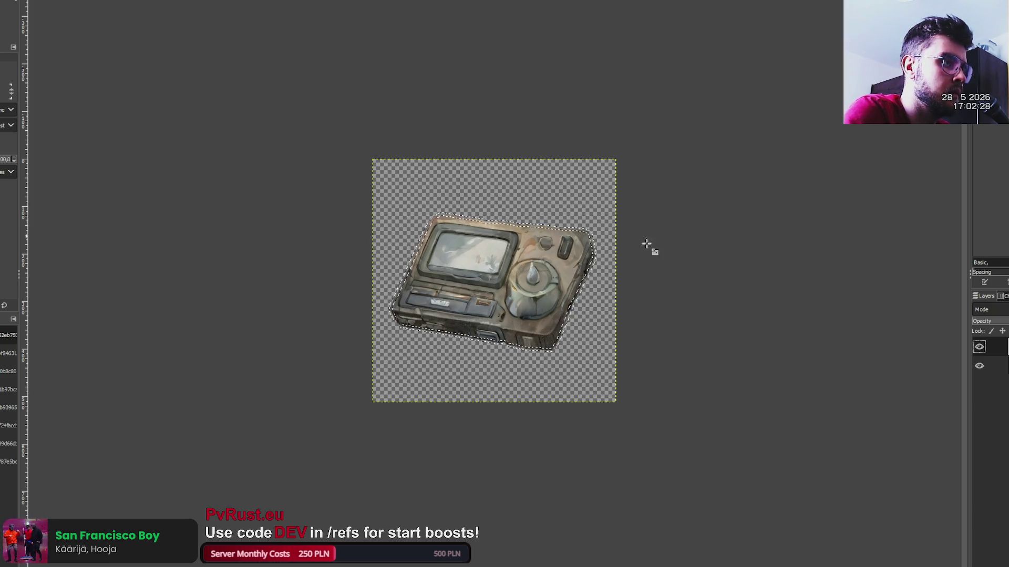
pyautogui.press('p')
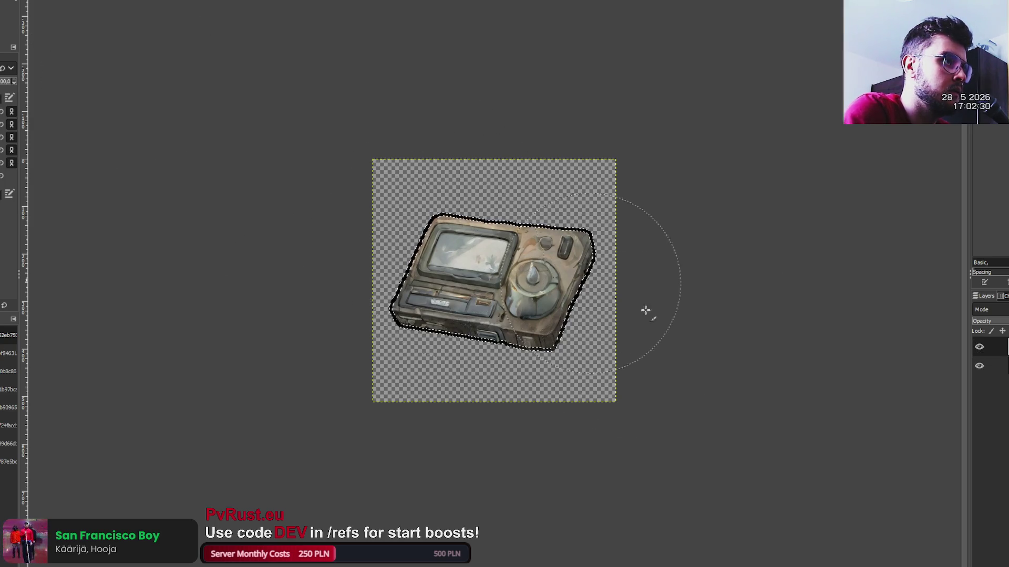
pyautogui.click(988, 366)
pyautogui.hotkey('ctrl', 'shift', 'a')
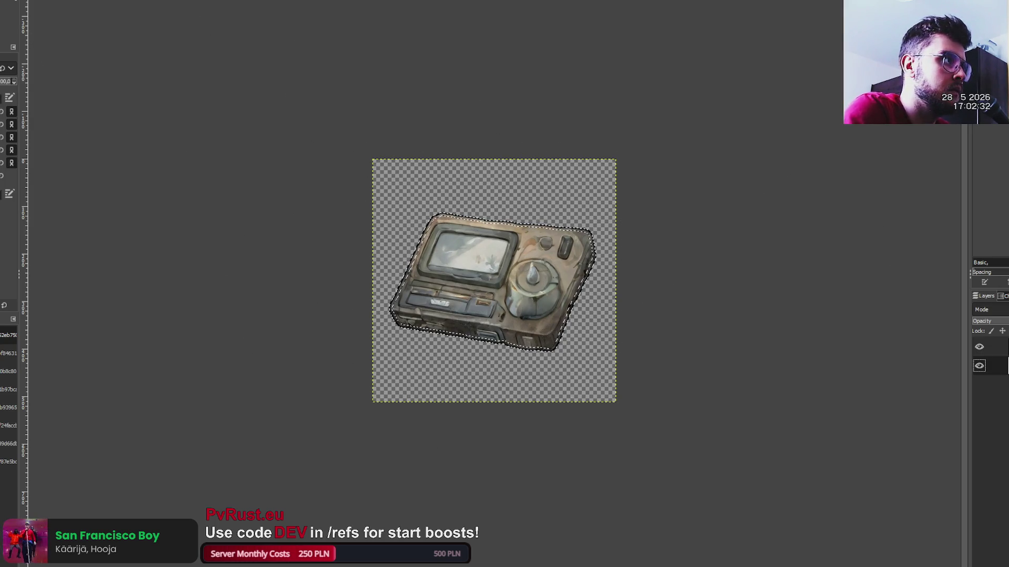
pyautogui.press('m')
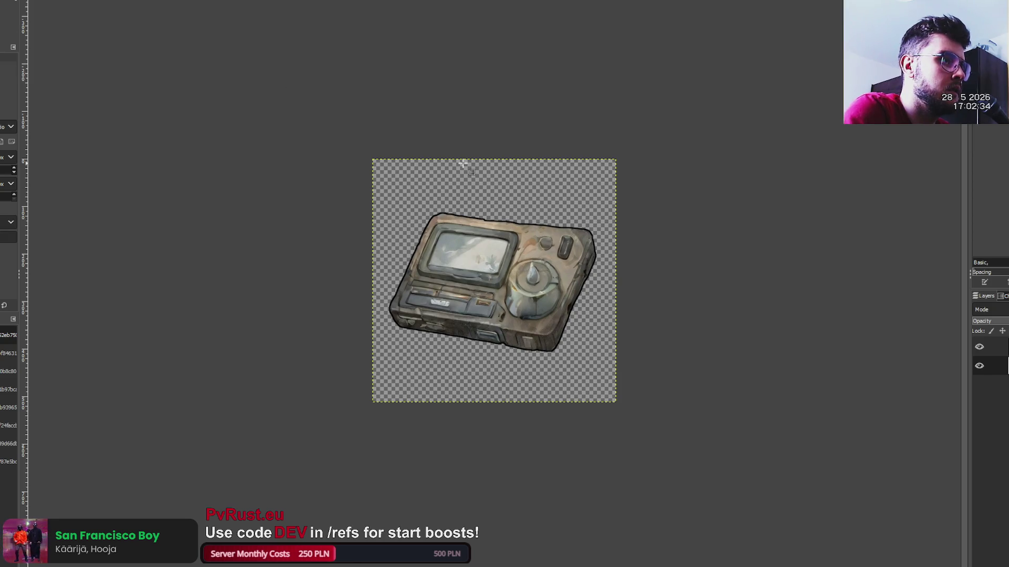
pyautogui.hotkey('ctrl', 'h')
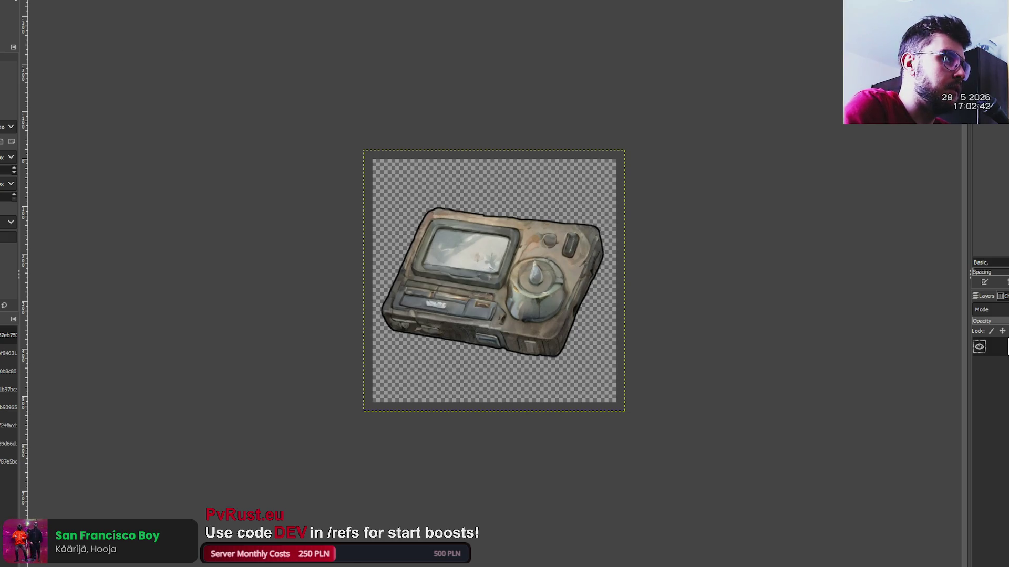
pyautogui.hotkey('ctrl', 'z')
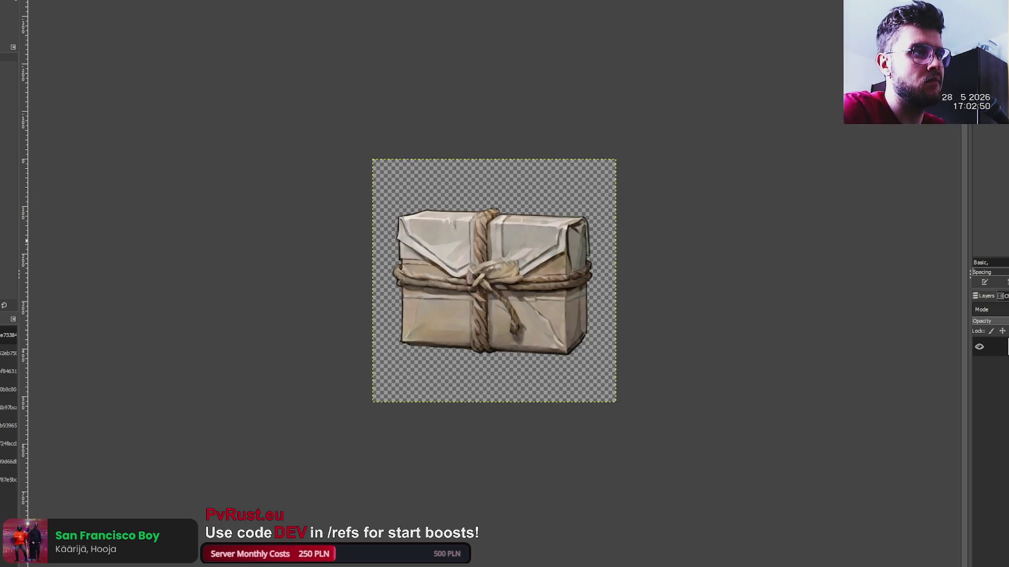
# - Select the parcel's shape on a duplicate layer and paint a first black outline
pyautogui.keyDown('alt'); pyautogui.click(994, 347); pyautogui.keyUp('alt')
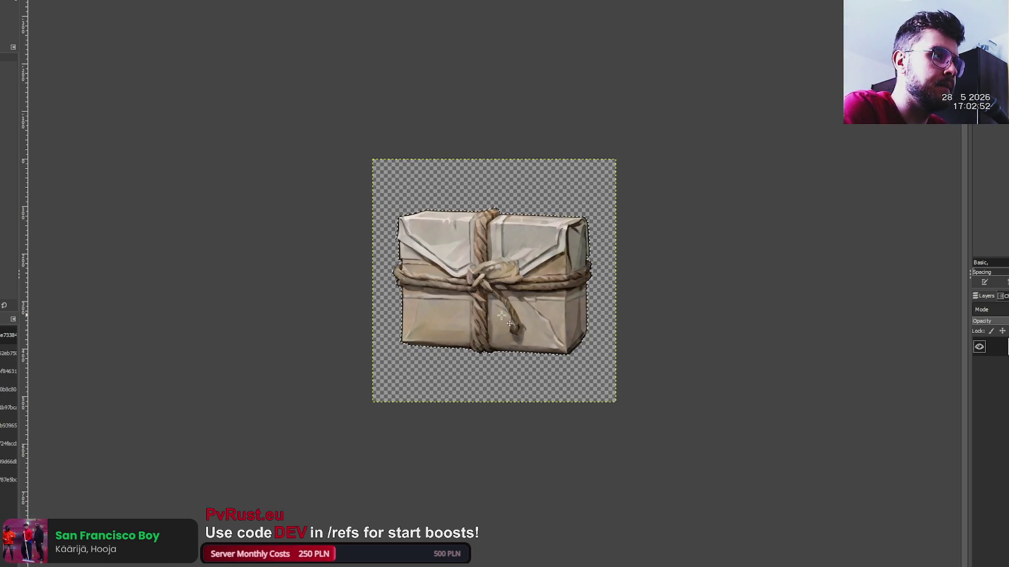
pyautogui.hotkey('ctrl', 'shift', 'd')
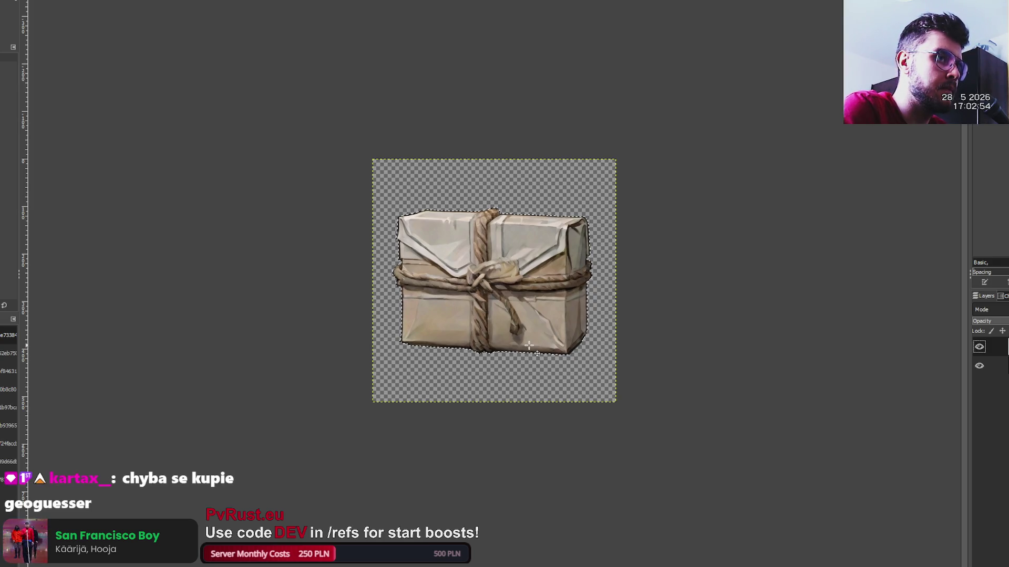
pyautogui.press('p')
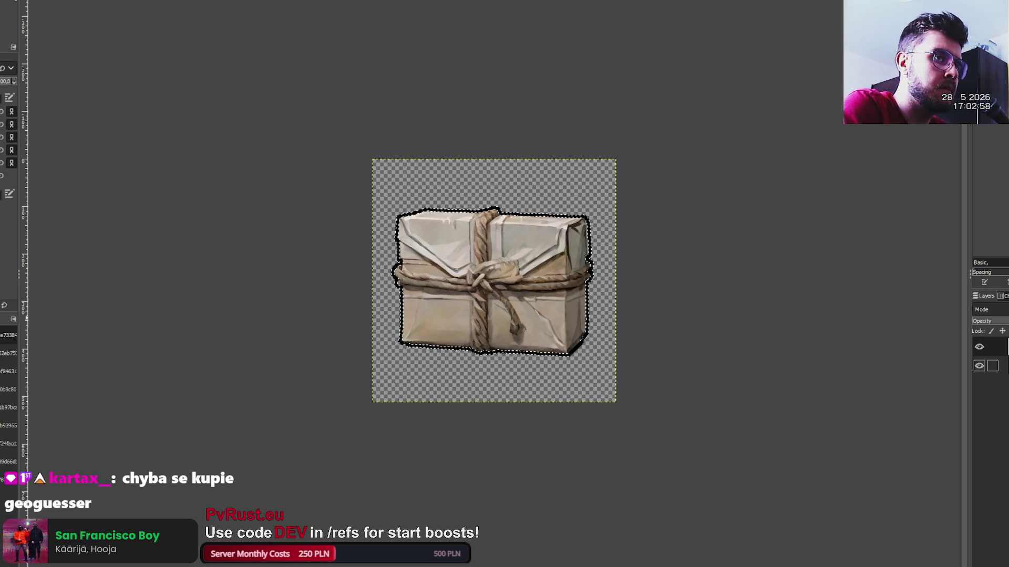
pyautogui.press('r')
pyautogui.click(225, 68)
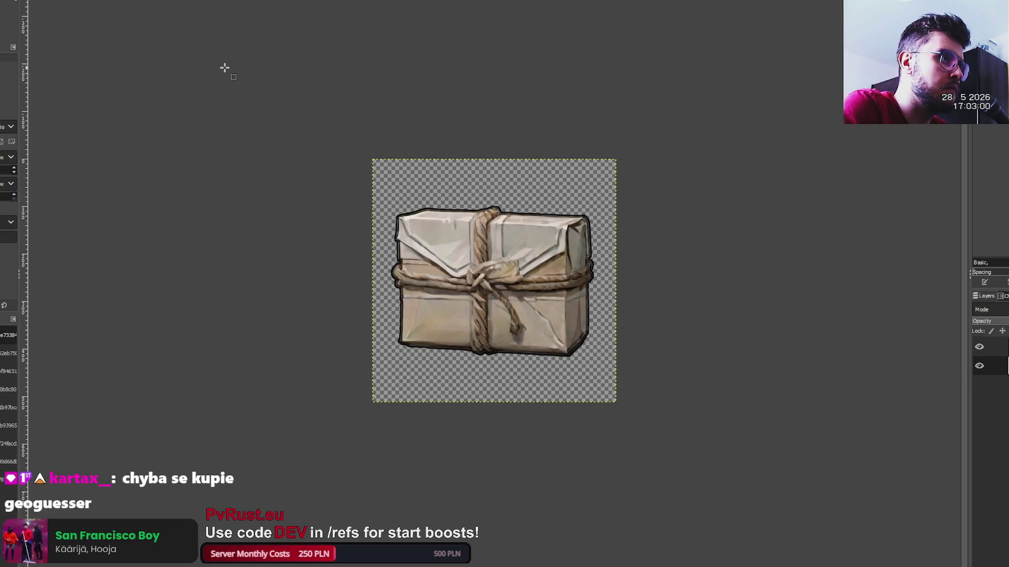
pyautogui.scroll(3, 372, 161)
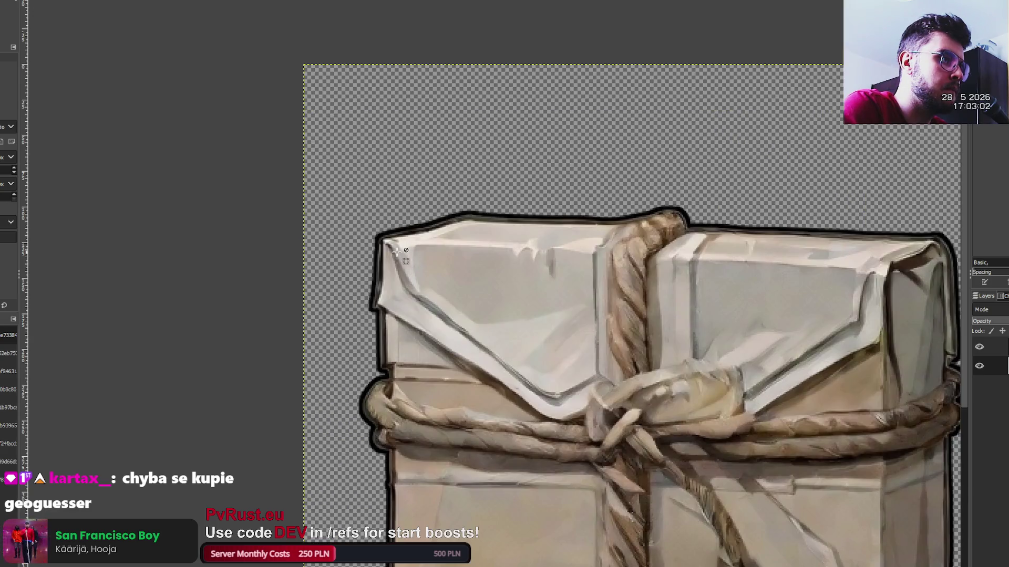
pyautogui.scroll(-1, 878, 338)
# - Reselect the parcel, finish the thick black outline and nudge the parcel slightly down
pyautogui.keyDown('alt'); pyautogui.click(993, 347); pyautogui.keyUp('alt')
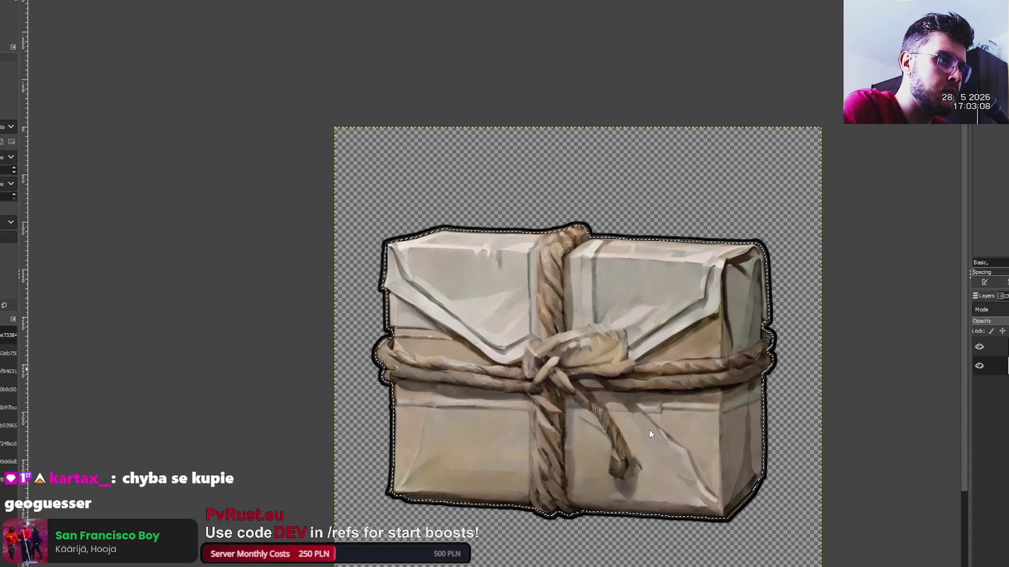
pyautogui.press('p')
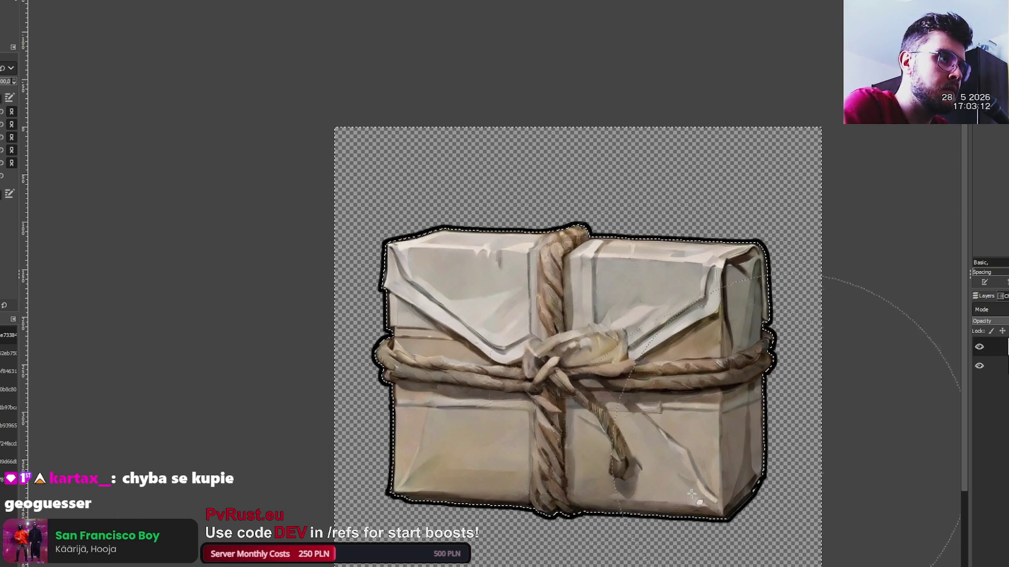
pyautogui.press('r')
pyautogui.scroll(-2, 230, 79)
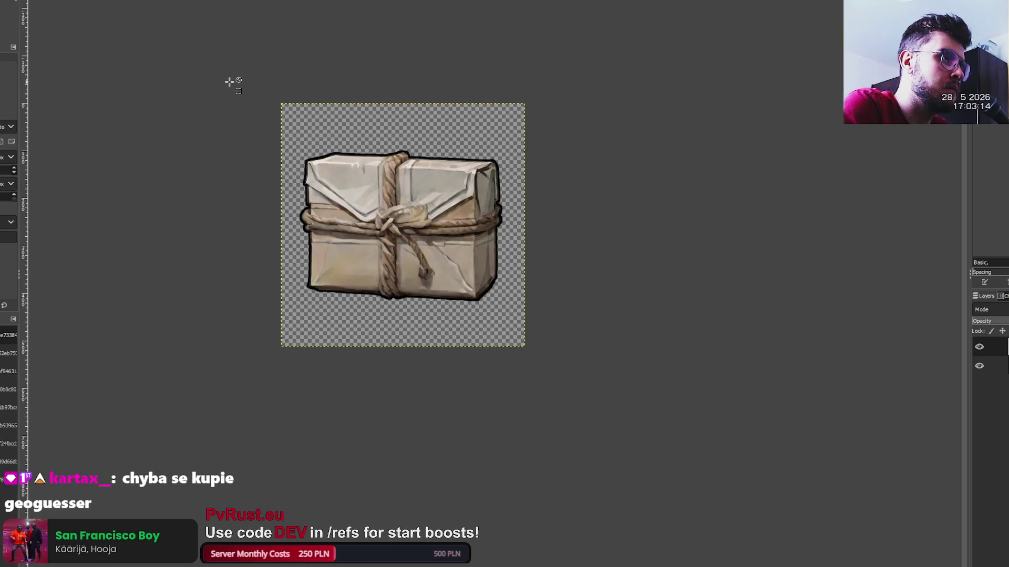
pyautogui.scroll(2, 231, 81)
pyautogui.scroll(-2, 578, 168)
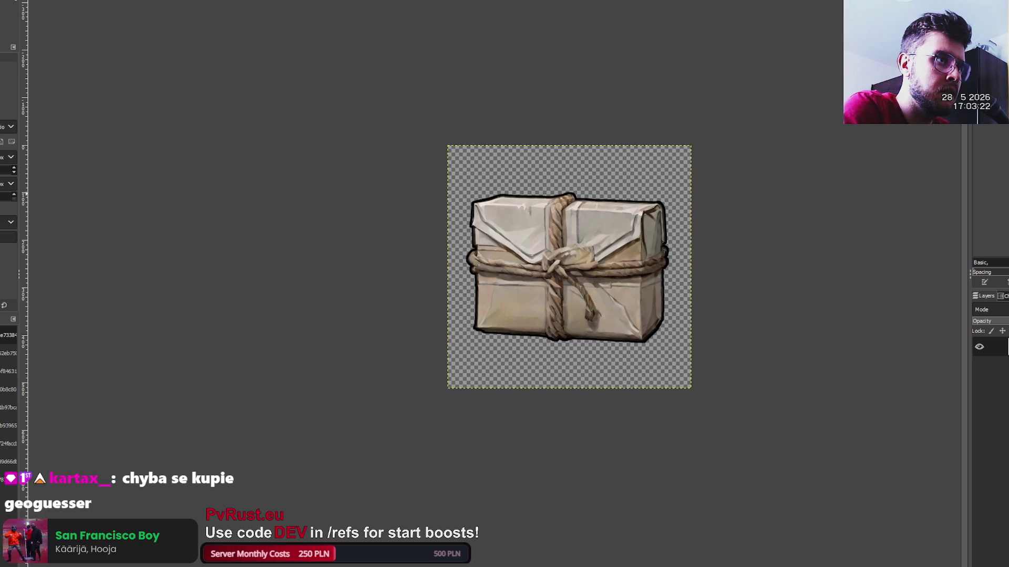
pyautogui.press('m')
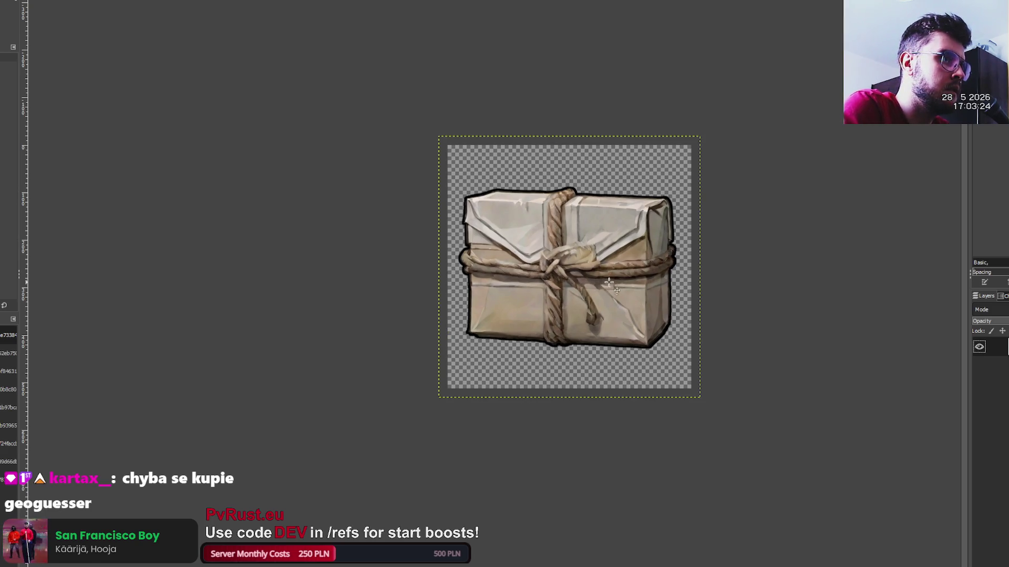
pyautogui.press('Down')
pyautogui.press('Down')
pyautogui.press('Down')
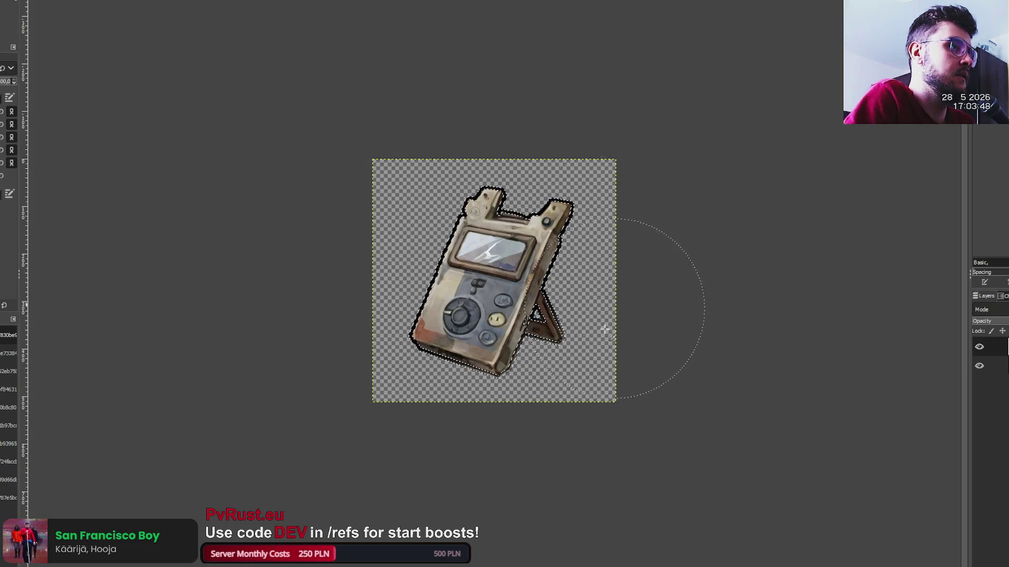
# - Clear the selection and scale the outlined gadget layer up
pyautogui.hotkey('ctrl', 'shift', 'a')
pyautogui.press('r')
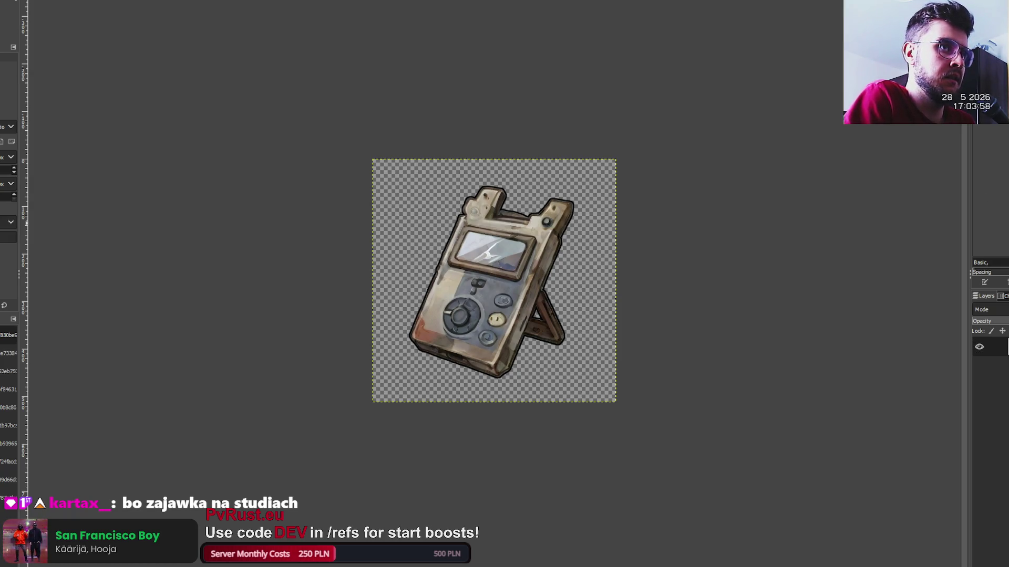
pyautogui.hotkey('ctrl', 'z')
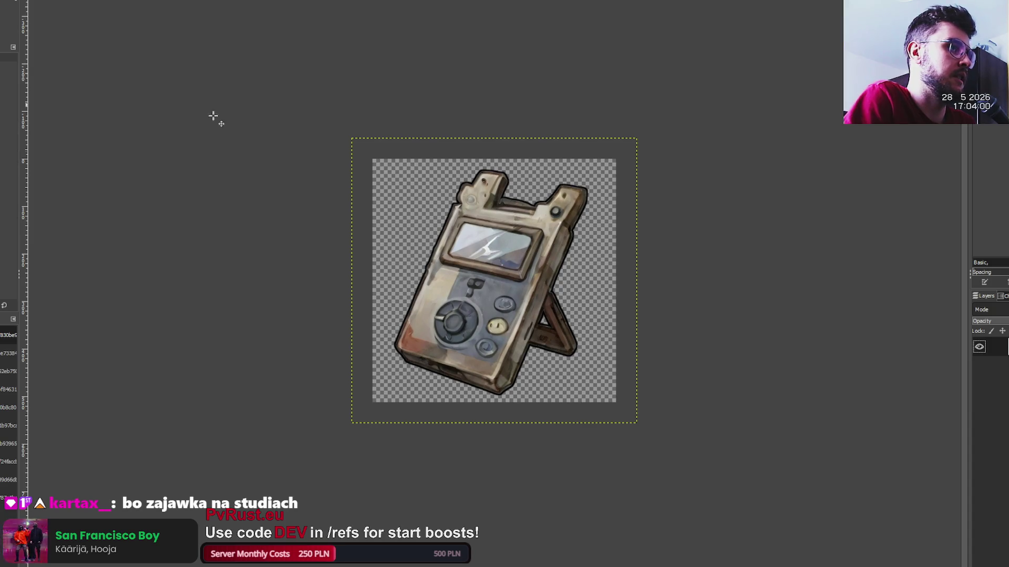
pyautogui.hotkey('ctrl', 'z')
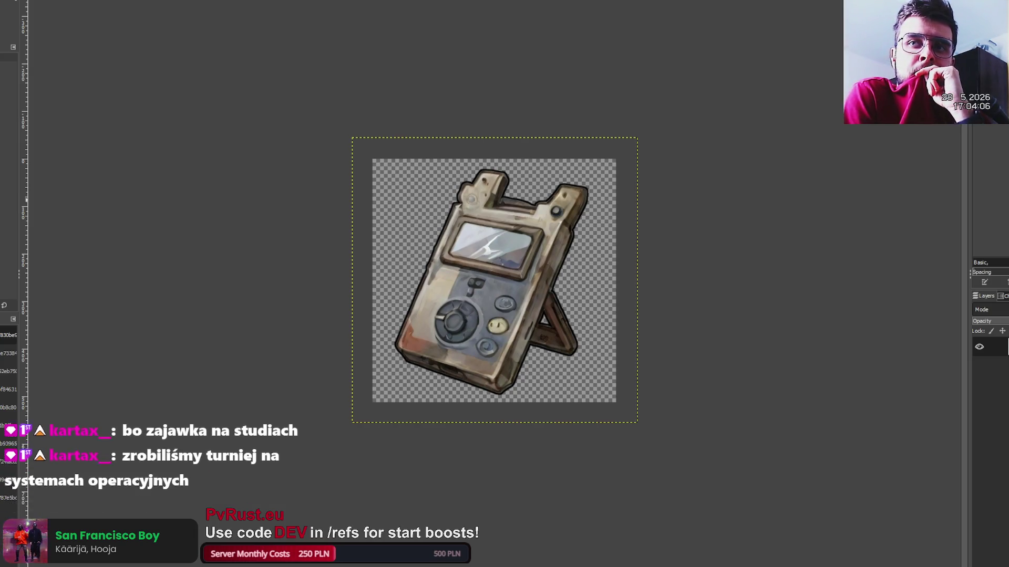
# - Nudge the gadget slightly right and down, then bring up the beige device image
pyautogui.hotkey('ctrl', 'z')
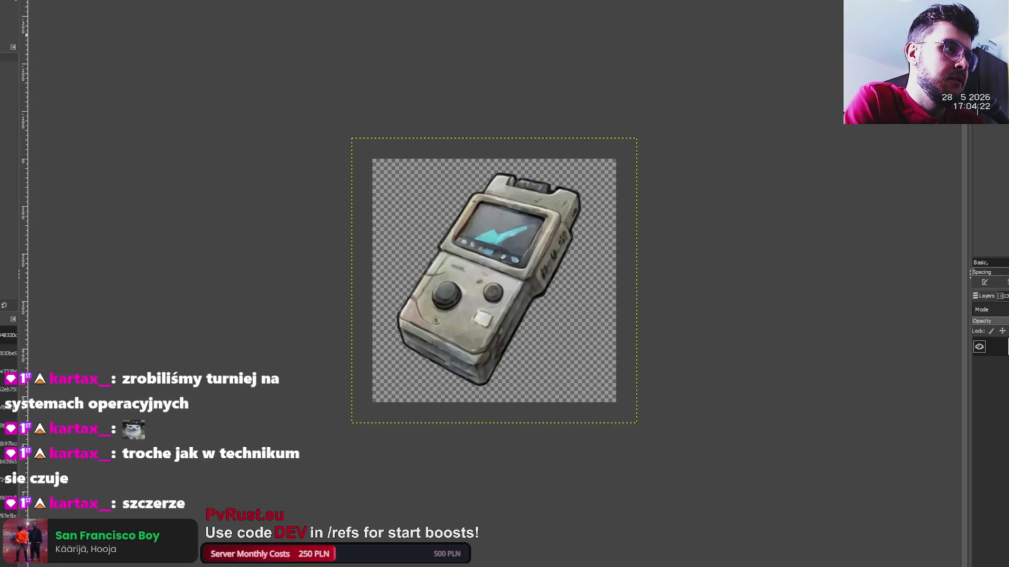
pyautogui.moveTo(484, 264); pyautogui.dragTo(507, 277)
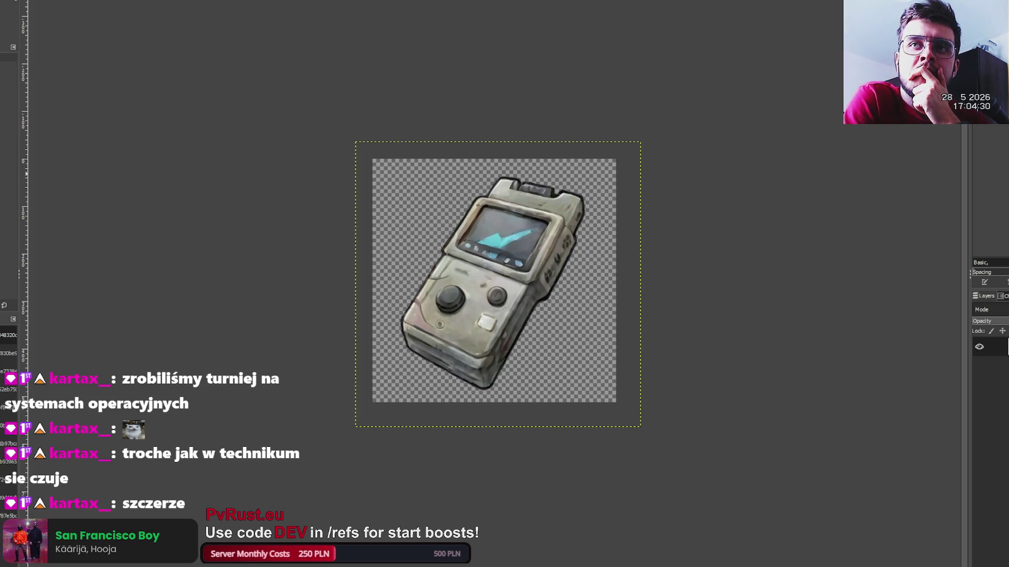
pyautogui.hotkey('ctrl', 'pagedown')
pyautogui.hotkey('ctrl', 'pagedown')
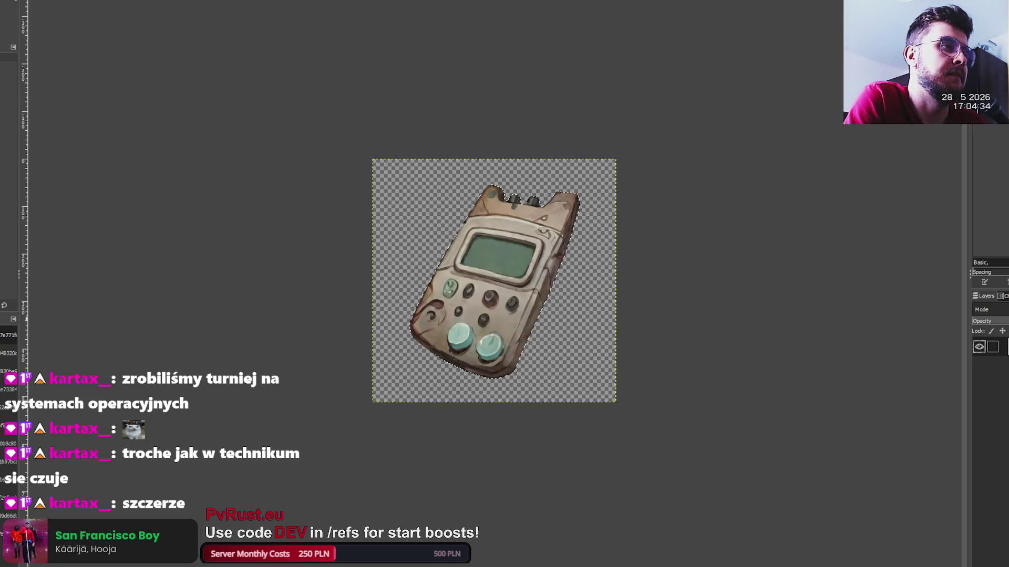
# - Paint a thick black outline around the beige device, merge it, and enlarge the layer
pyautogui.hotkey('ctrl', 'v')
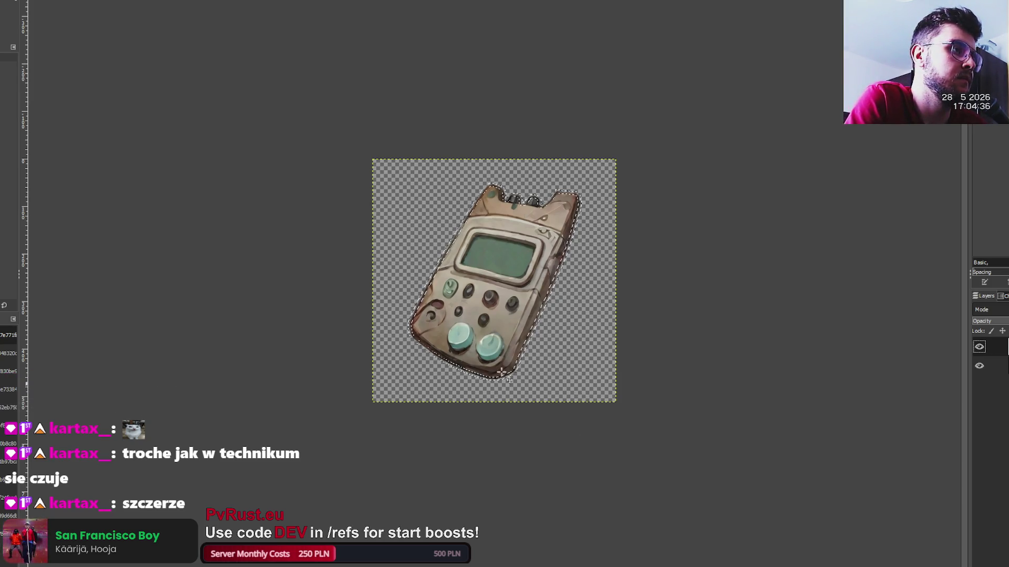
pyautogui.press('p')
pyautogui.moveTo(500, 242); pyautogui.dragTo(541, 321)
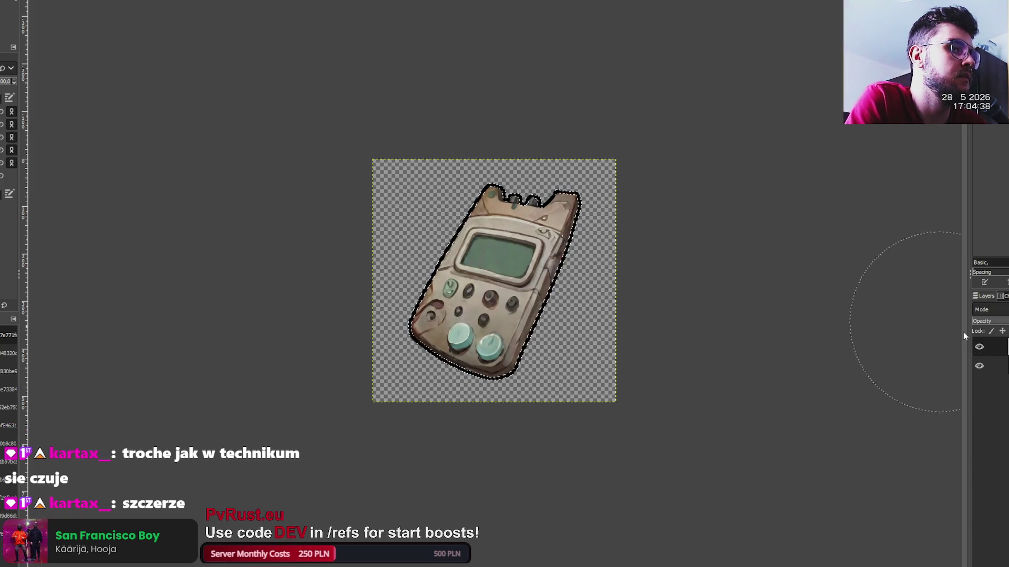
pyautogui.hotkey('ctrl', 'shift', 'a')
pyautogui.press('r')
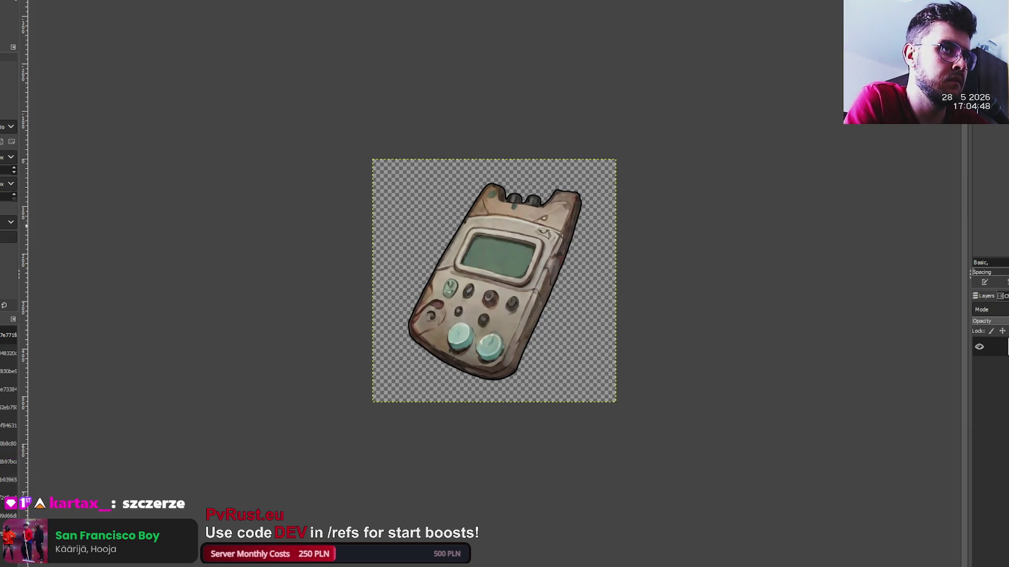
pyautogui.hotkey('ctrl', 'z')
pyautogui.press('m')
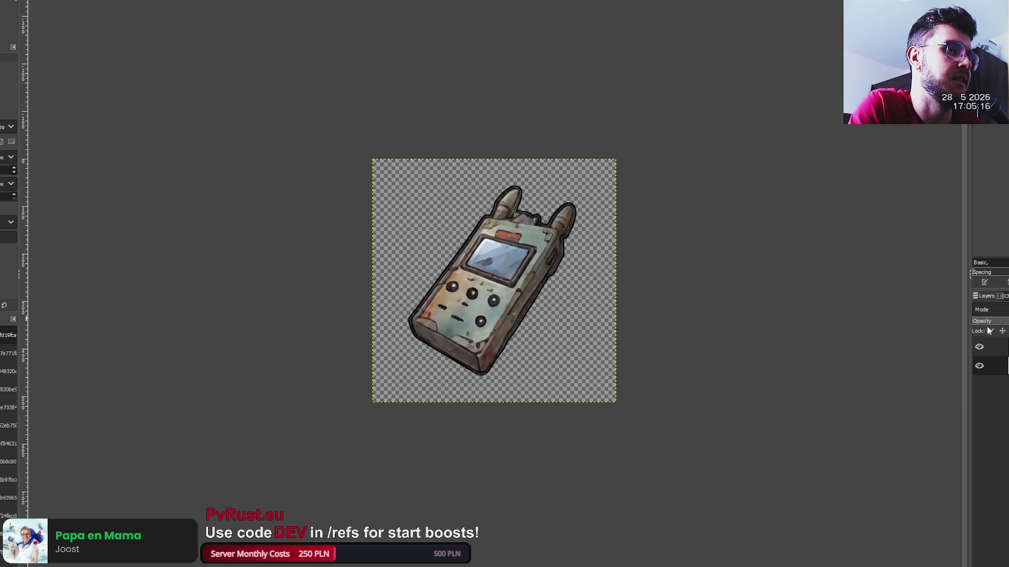
# - Select the walkie-talkie's opaque area, test-deleting its outline and restoring it
pyautogui.click(593, 323)
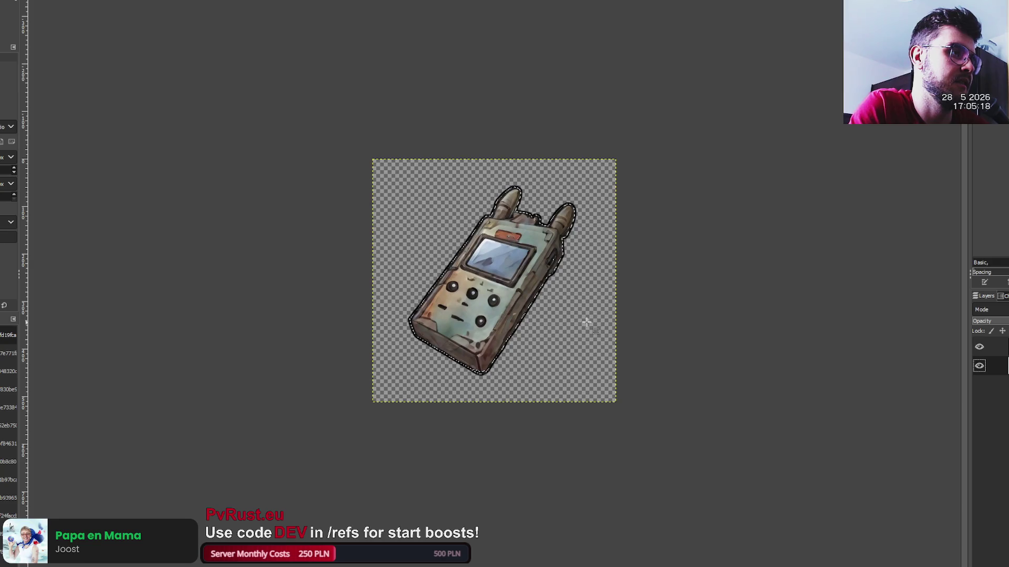
pyautogui.scroll(2, 498, 276)
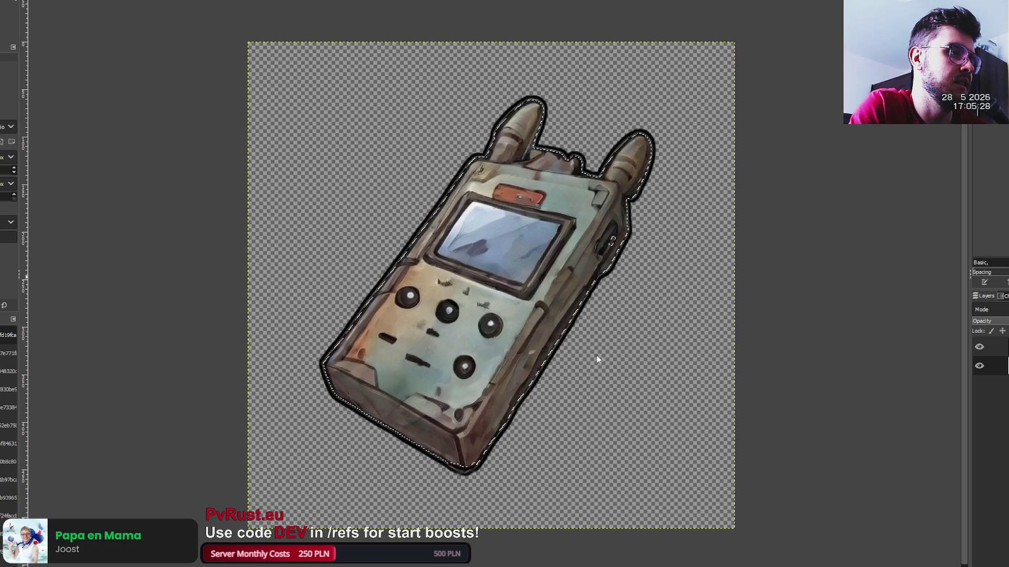
pyautogui.press('Delete')
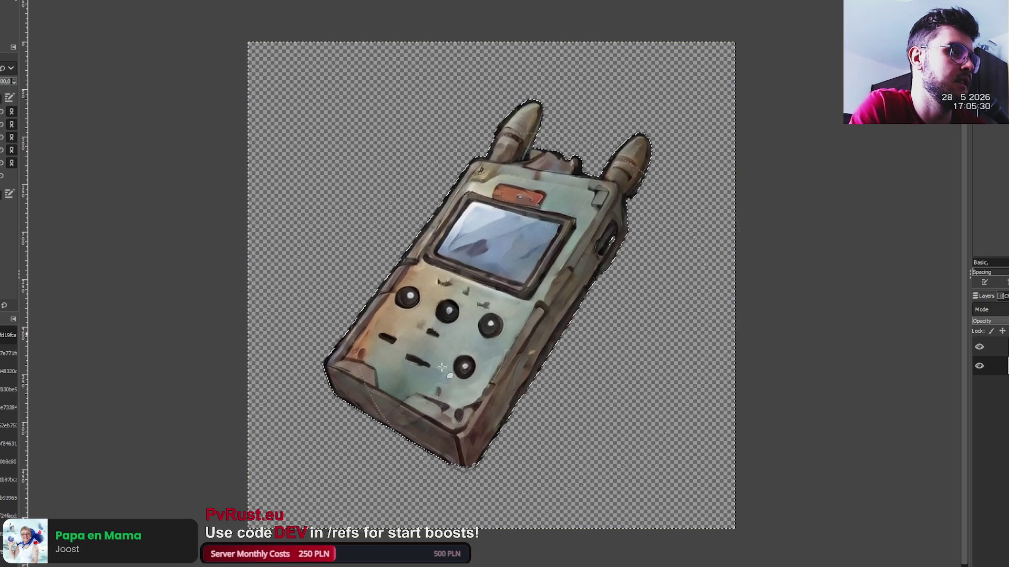
pyautogui.hotkey('ctrl', 'z')
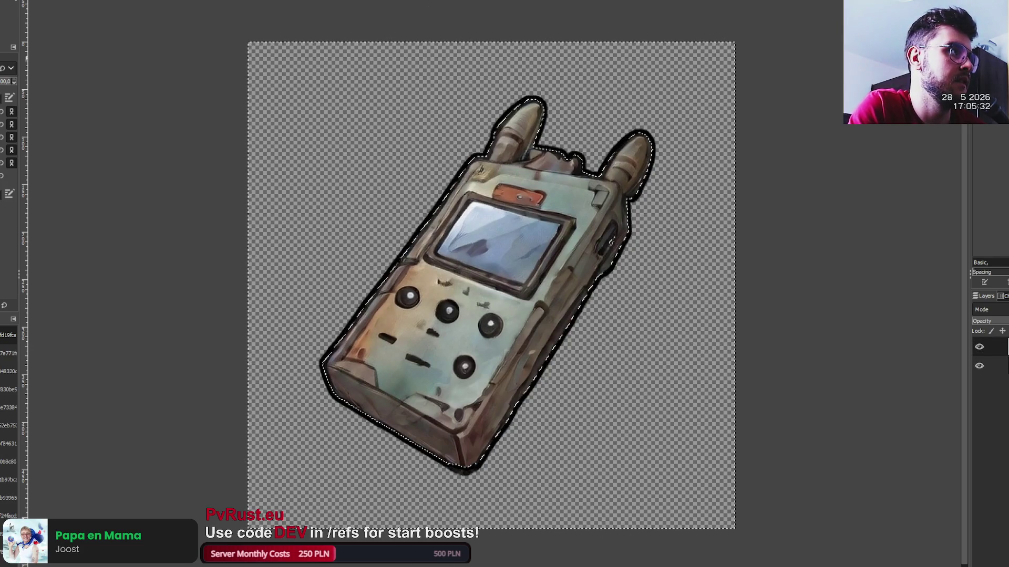
# - Enlarge the walkie-talkie layer, nudge it slightly right and down, then show the joystick gadget
pyautogui.hotkey('shift', 's')
pyautogui.press('-')
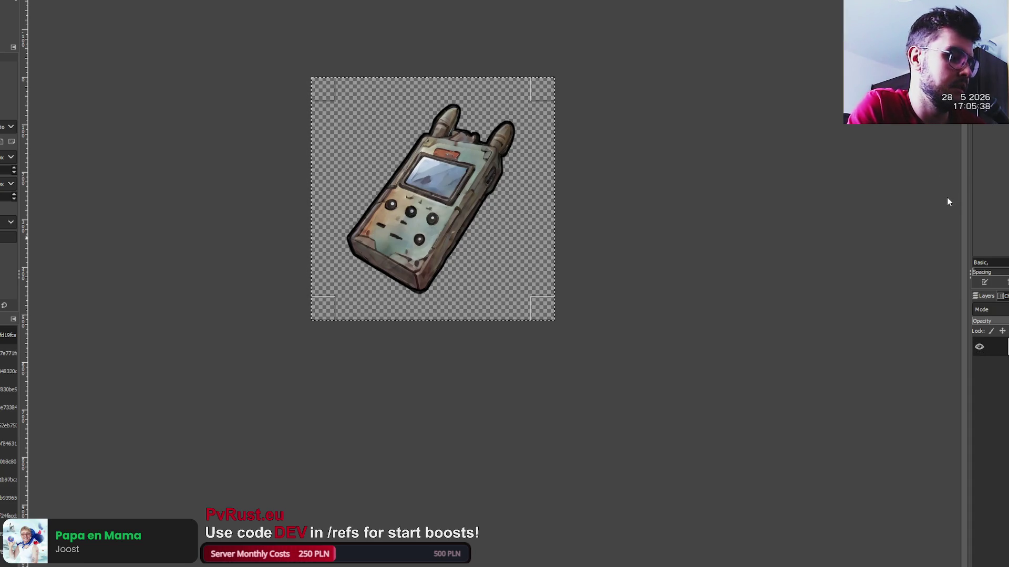
pyautogui.hotkey('ctrl', 'z')
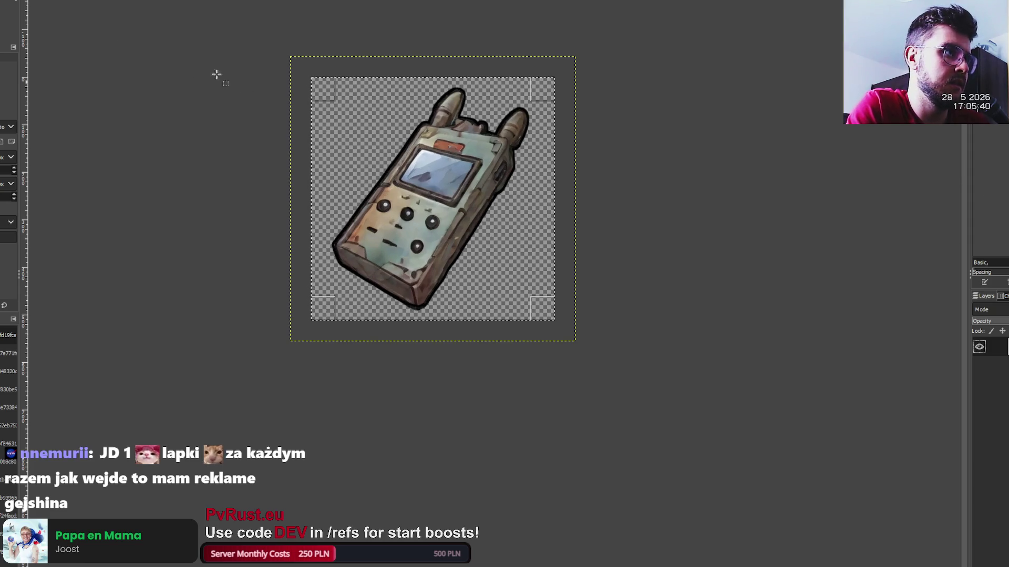
pyautogui.click(426, 207)
pyautogui.moveTo(425, 206); pyautogui.dragTo(428, 208)
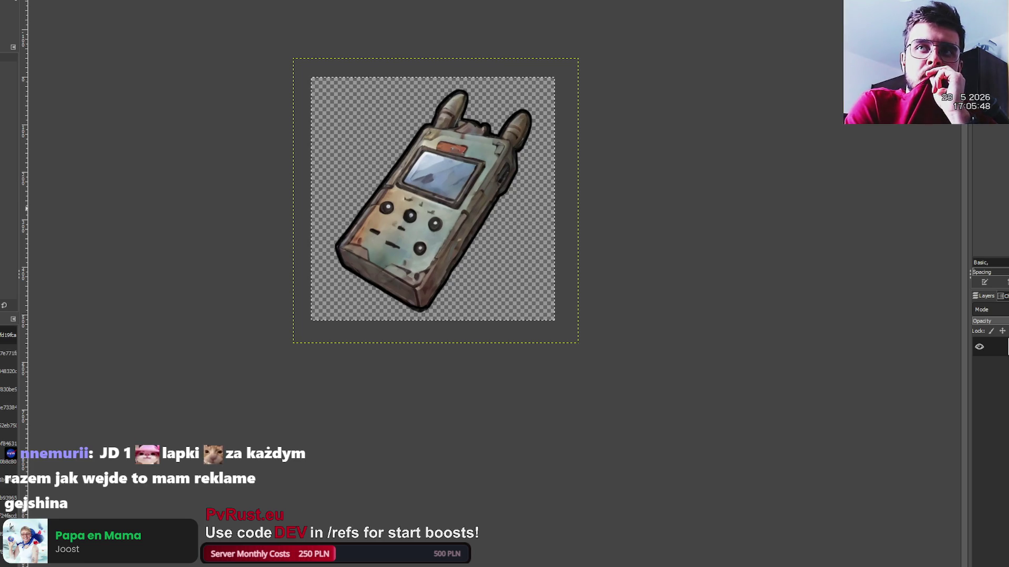
pyautogui.hotkey('ctrl', 'pagedown')
pyautogui.hotkey('ctrl', 'pagedown')
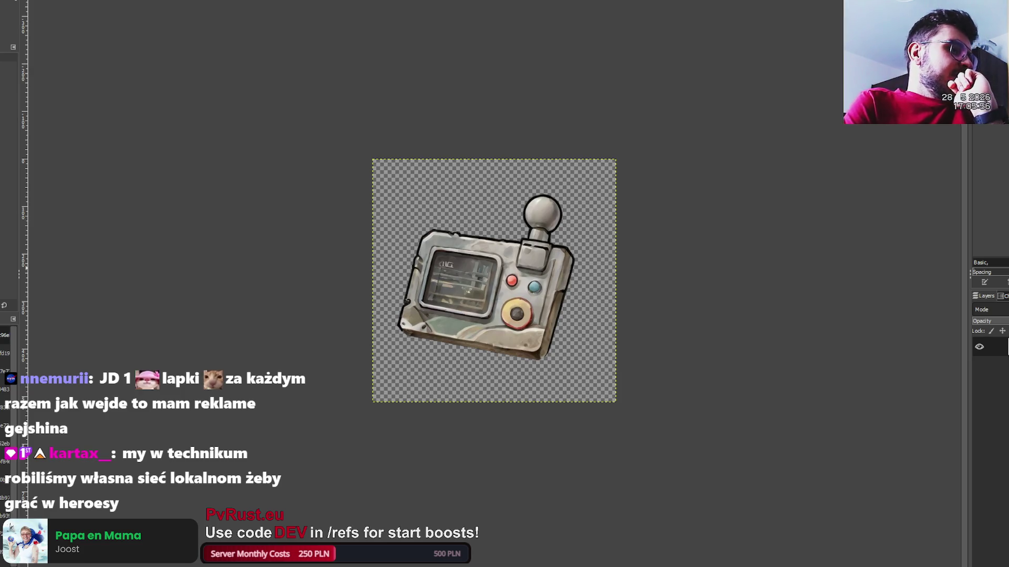
# - Paint a thick black outline around the grey joystick gadget on a new layer, merge it, and deselect
pyautogui.keyDown('alt'); pyautogui.click(996, 347); pyautogui.keyUp('alt')
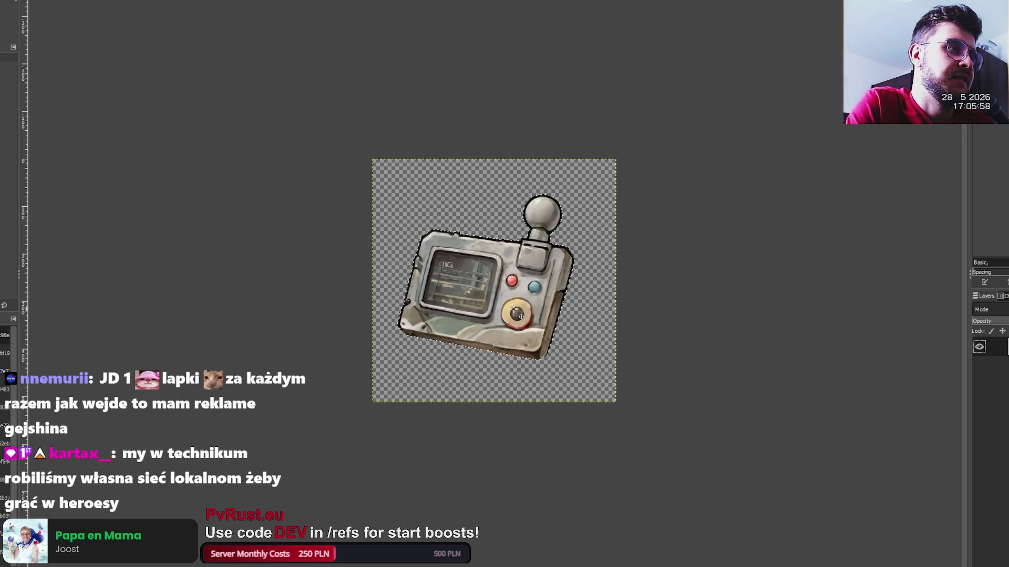
pyautogui.scroll(3, 551, 333)
pyautogui.scroll(-4, 436, 299)
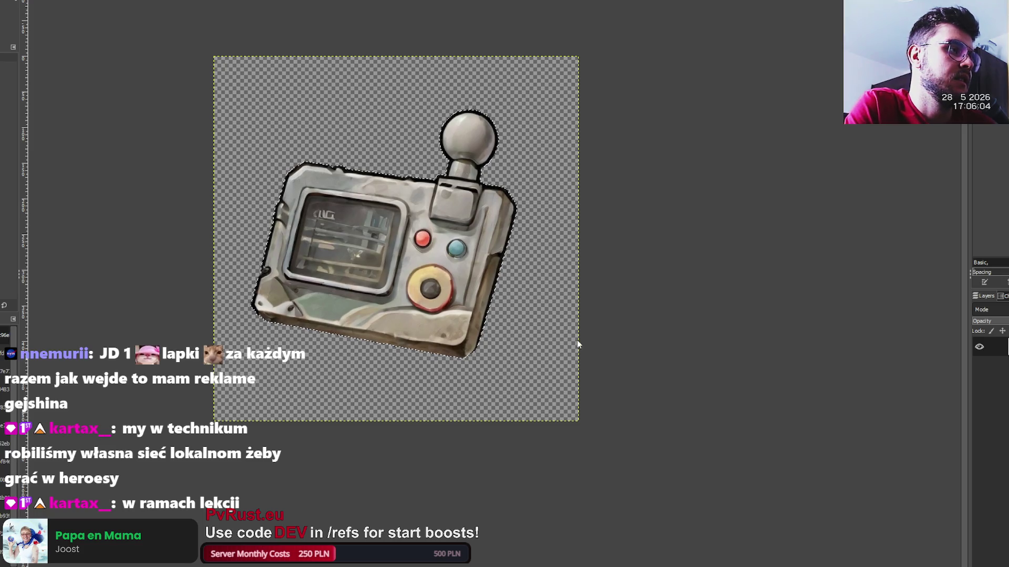
pyautogui.hotkey('shift', 'ctrl', 'd')
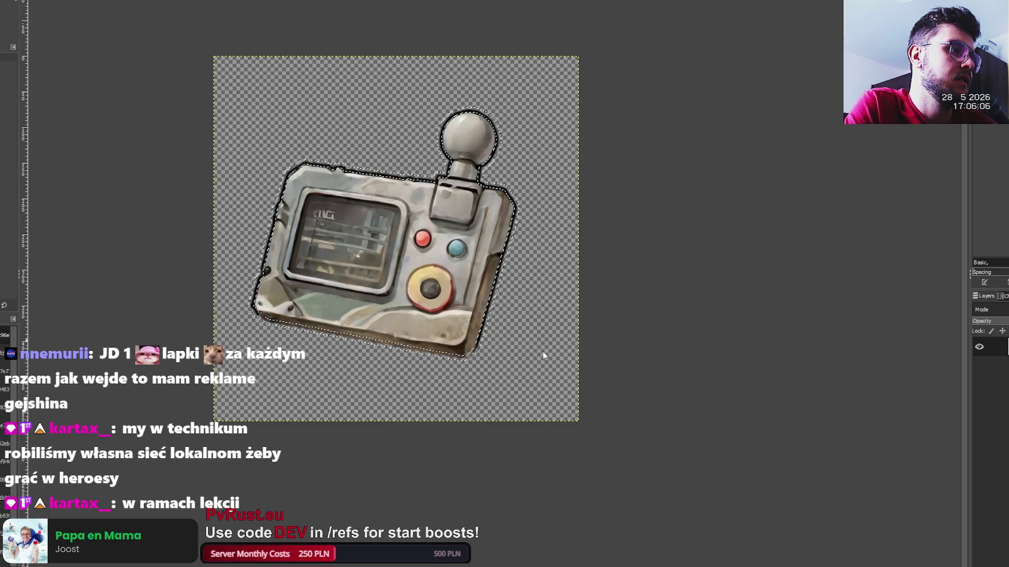
pyautogui.press('p')
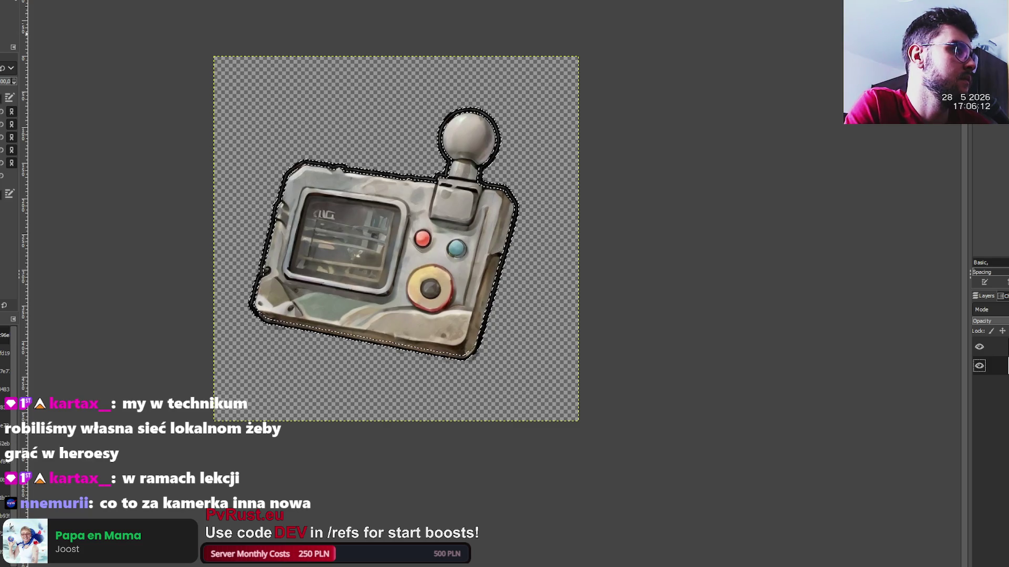
pyautogui.press('m')
pyautogui.scroll(-1, 164, 48)
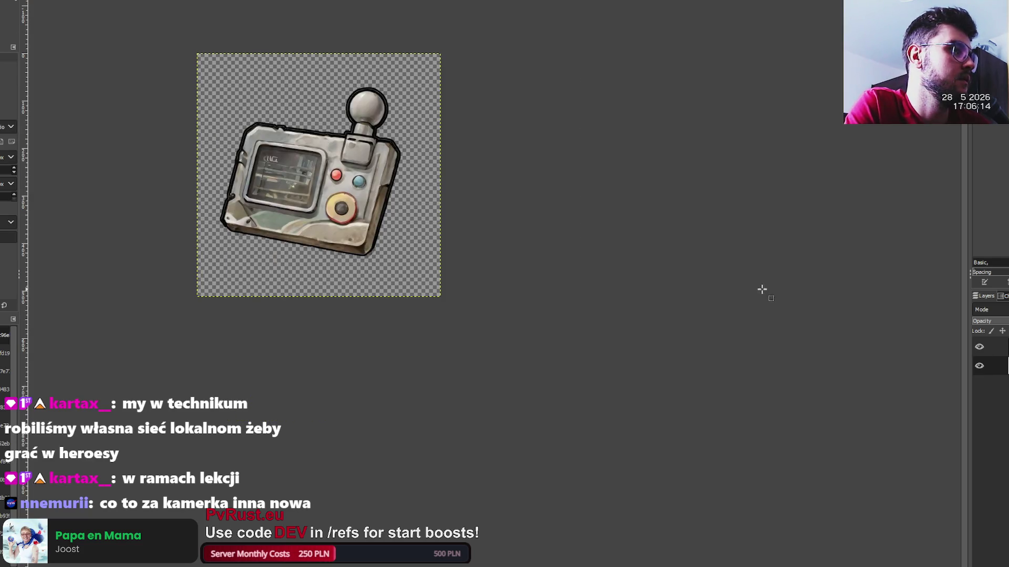
pyautogui.keyDown('alt'); pyautogui.click(993, 347); pyautogui.keyUp('alt')
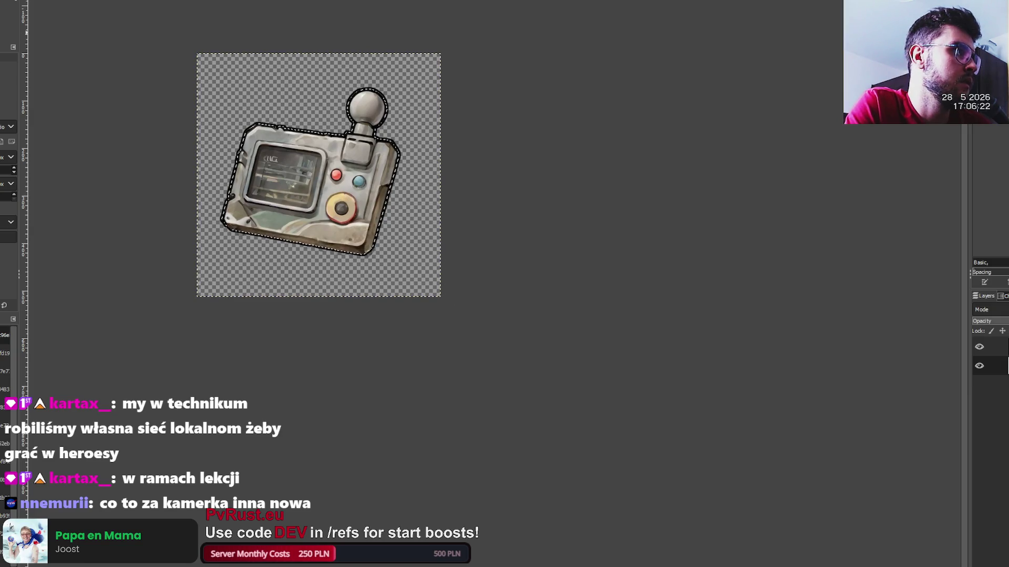
pyautogui.press('p')
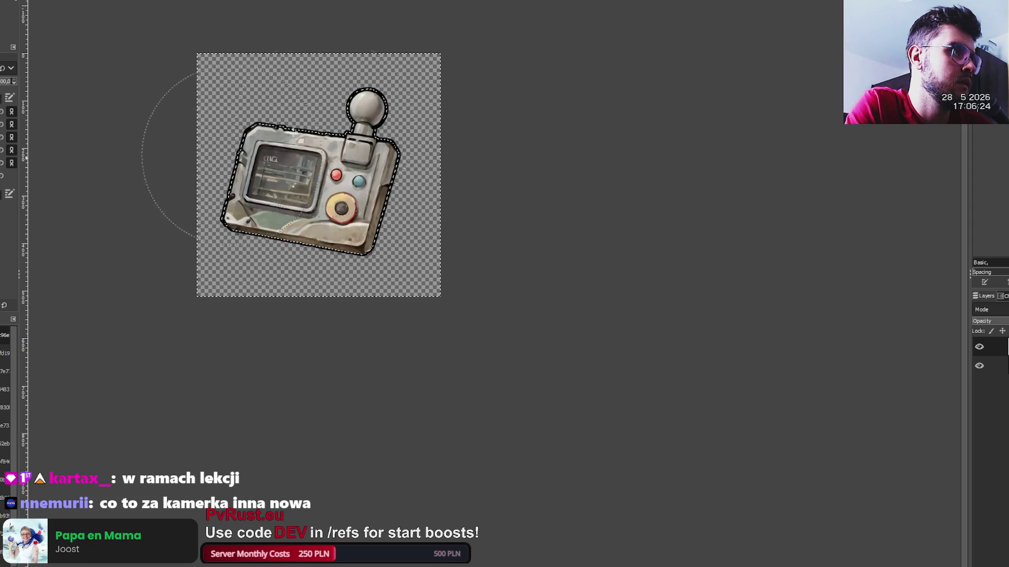
pyautogui.press('r')
pyautogui.click(154, 63)
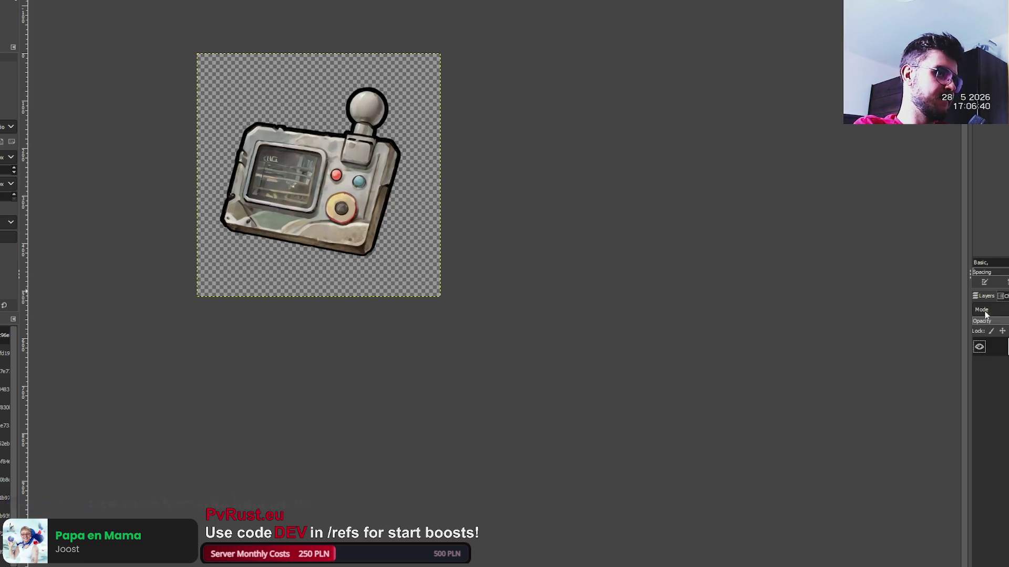
# - Enlarge the pager twice and nudge it right, then show the tan cabled device
pyautogui.click(410, 260)
pyautogui.scroll(1, 475, 270)
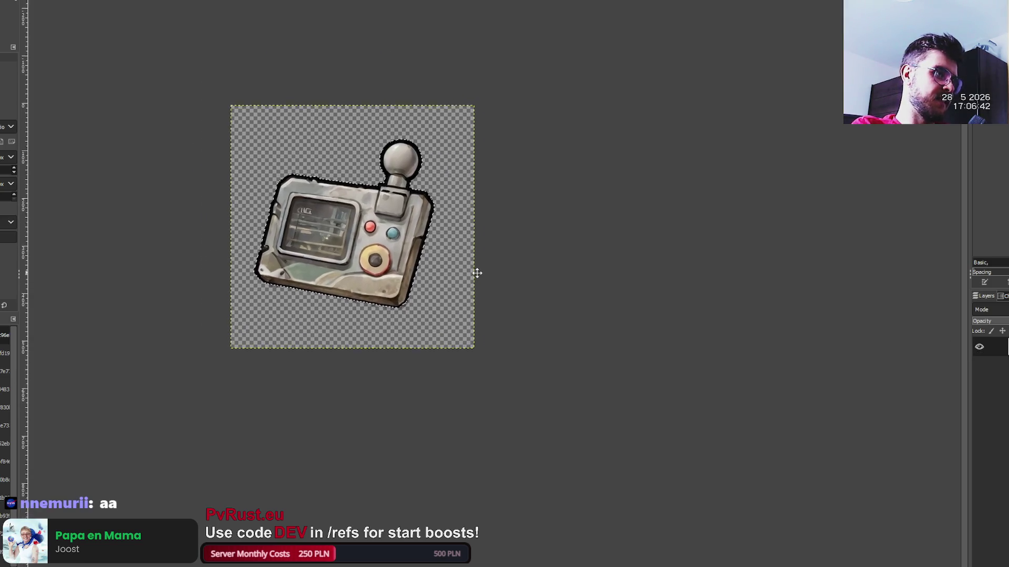
pyautogui.scroll(1, 475, 273)
pyautogui.keyDown('ctrl'); pyautogui.scroll(2, 450, 280); pyautogui.keyUp('ctrl')
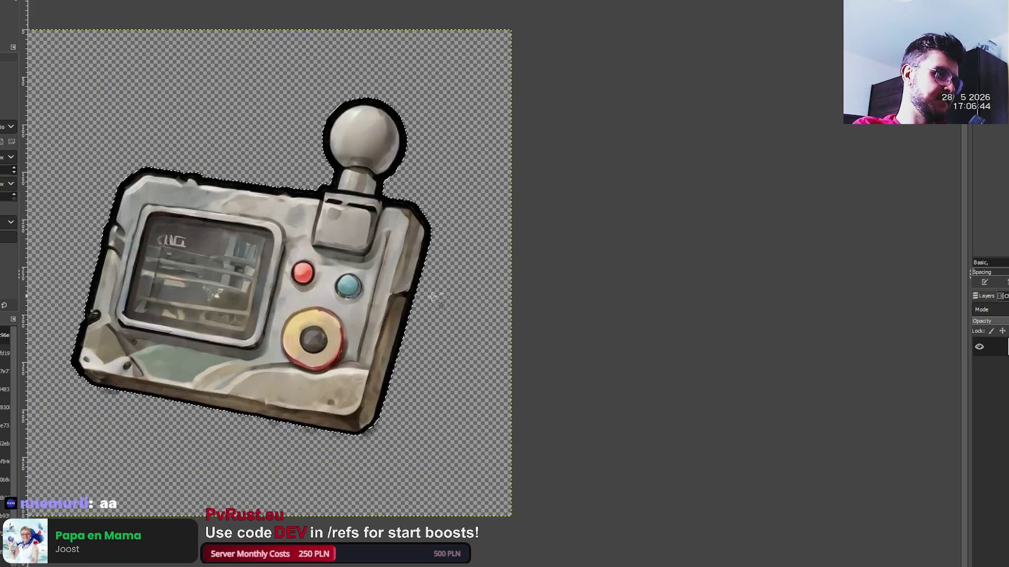
pyautogui.keyDown('ctrl'); pyautogui.scroll(-1, 449, 281); pyautogui.keyUp('ctrl')
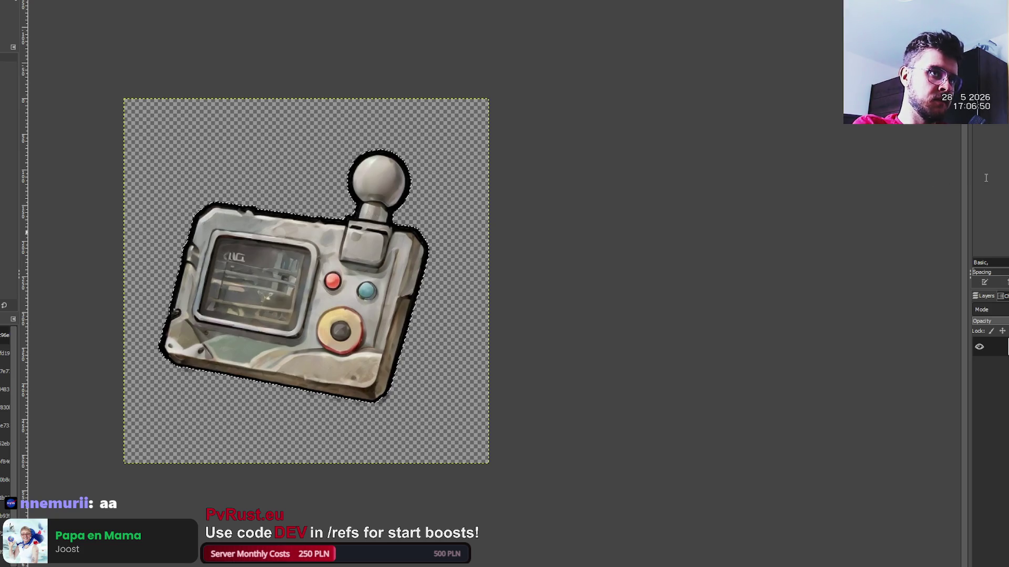
pyautogui.hotkey('ctrl', 'z')
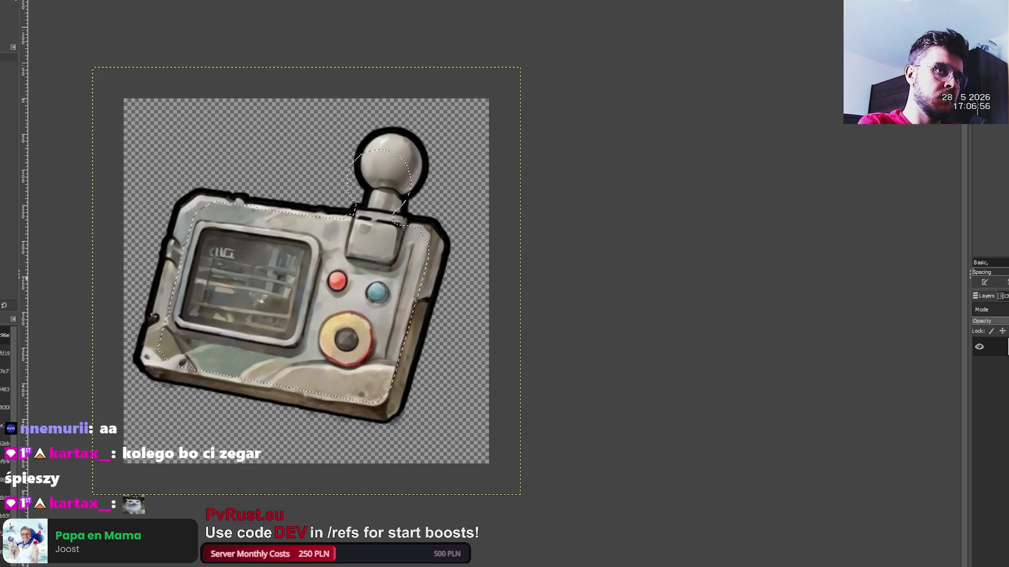
pyautogui.hotkey('ctrl', 'z')
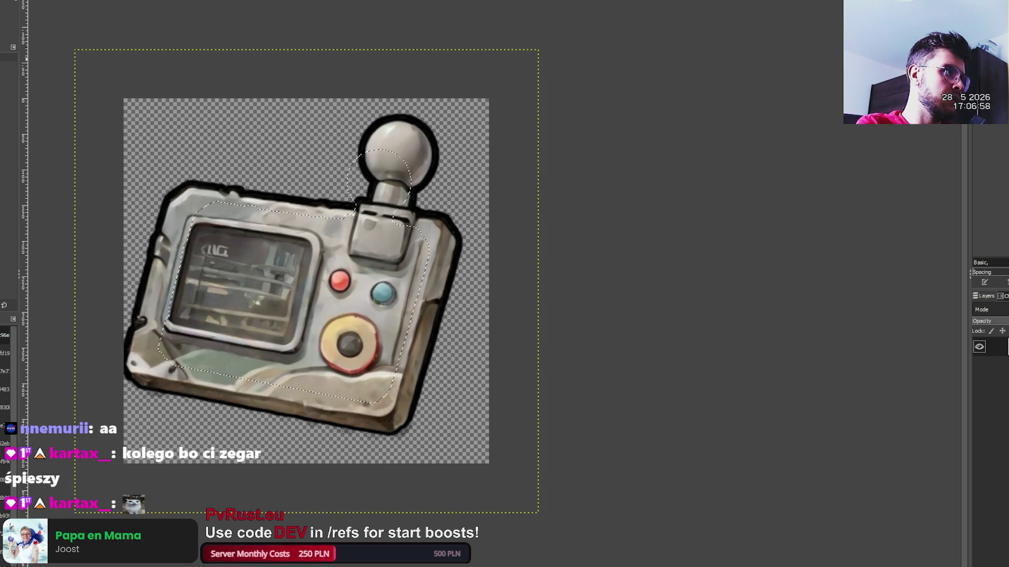
pyautogui.hotkey('ctrl', 'z')
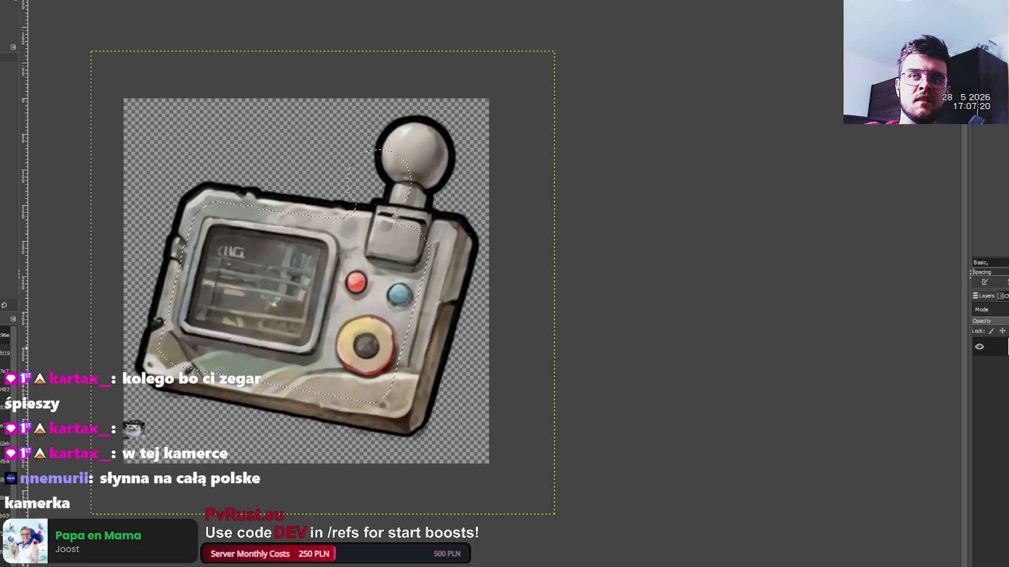
pyautogui.hotkey('ctrl', 'pagedown')
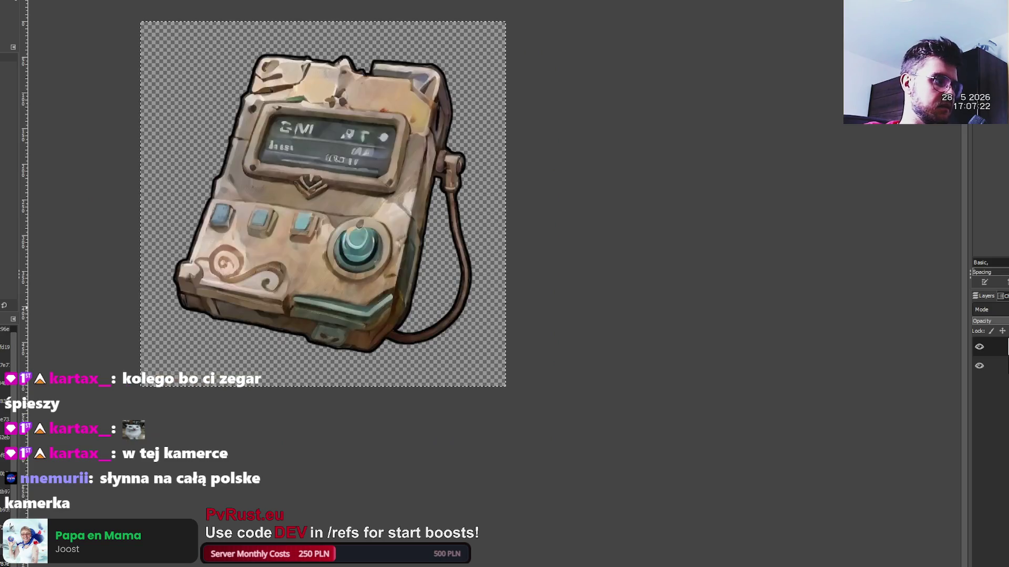
# - On the red chest image, clear the selection and hide the second layer
pyautogui.hotkey('ctrl', 'pagedown')
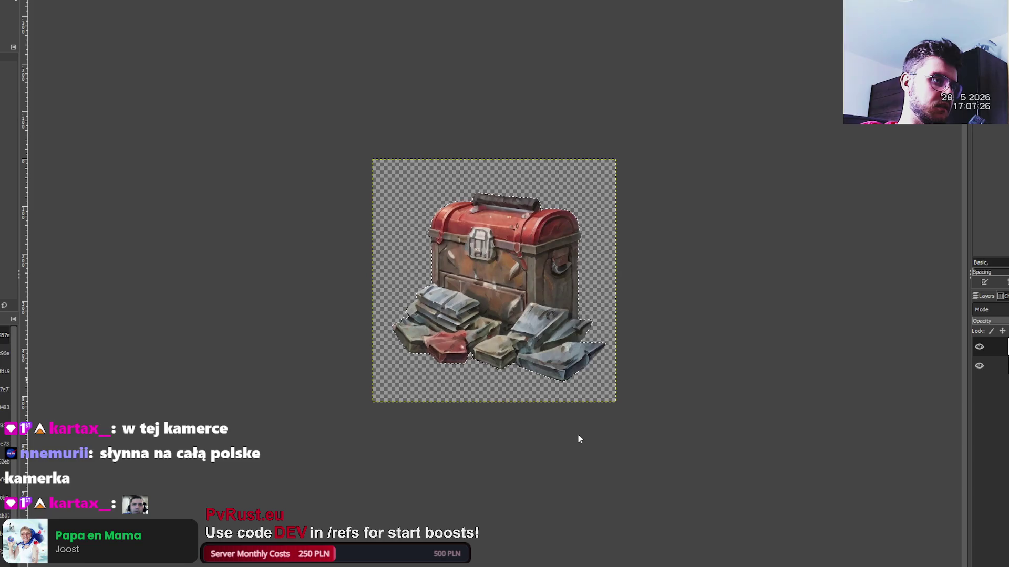
pyautogui.hotkey('shift', 'e')
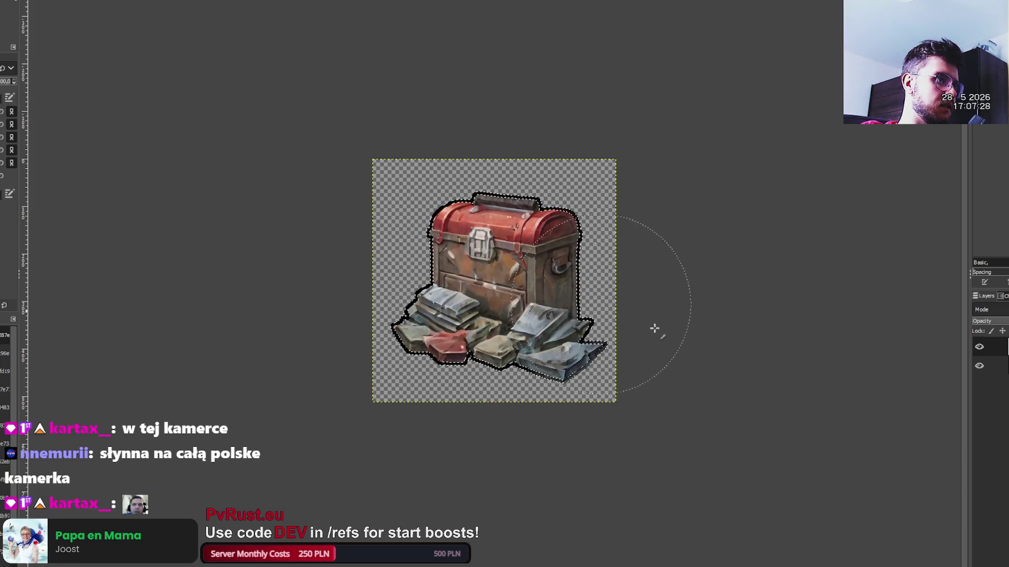
pyautogui.hotkey('ctrl', 'shift', 'a')
pyautogui.press('m')
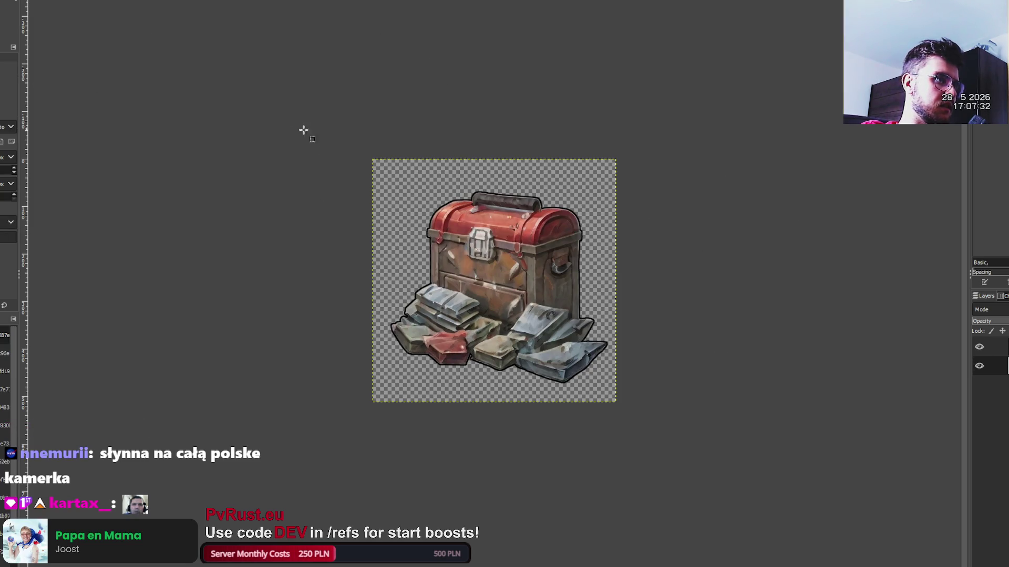
pyautogui.scroll(1, 369, 210)
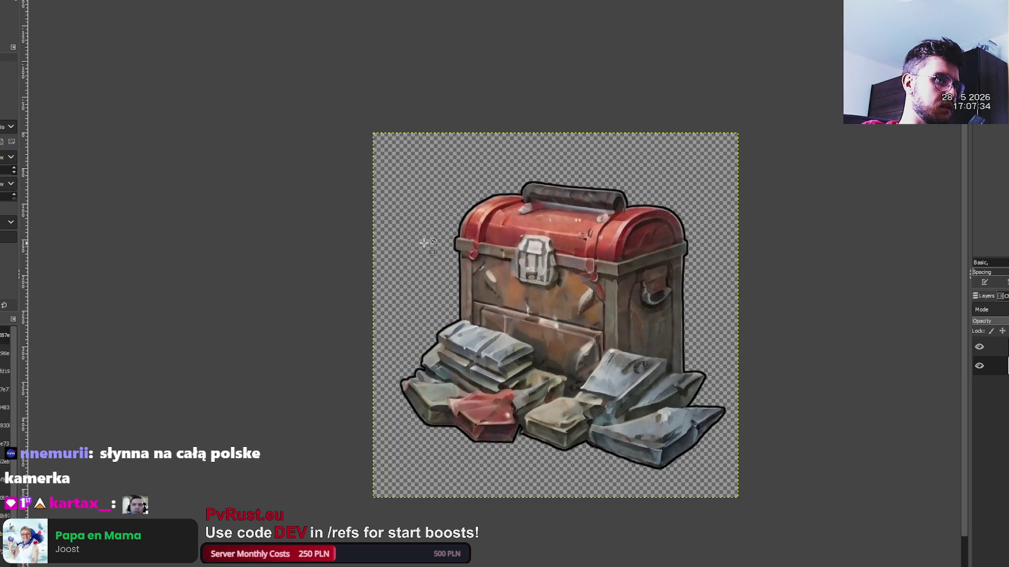
pyautogui.scroll(-1, 424, 244)
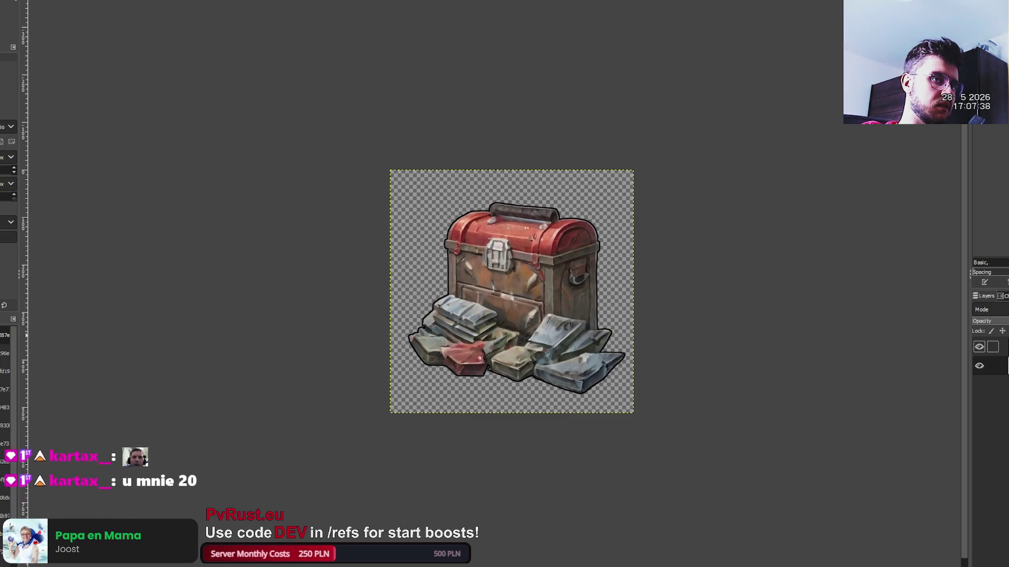
pyautogui.hotkey('ctrl', 'z')
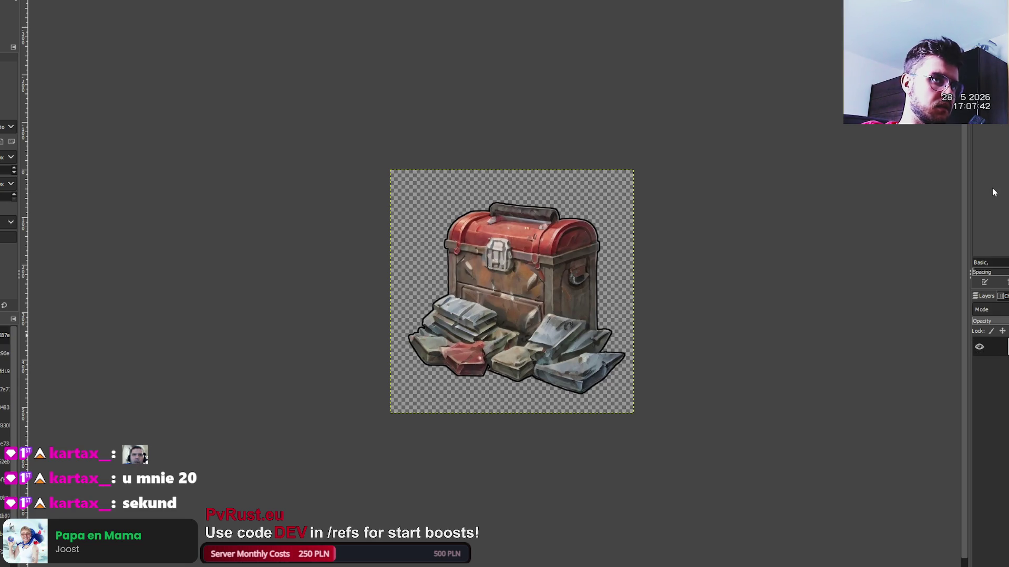
# - Scale the chest up past the canvas edges and nudge it slightly left and down
pyautogui.hotkey('ctrl', 'z')
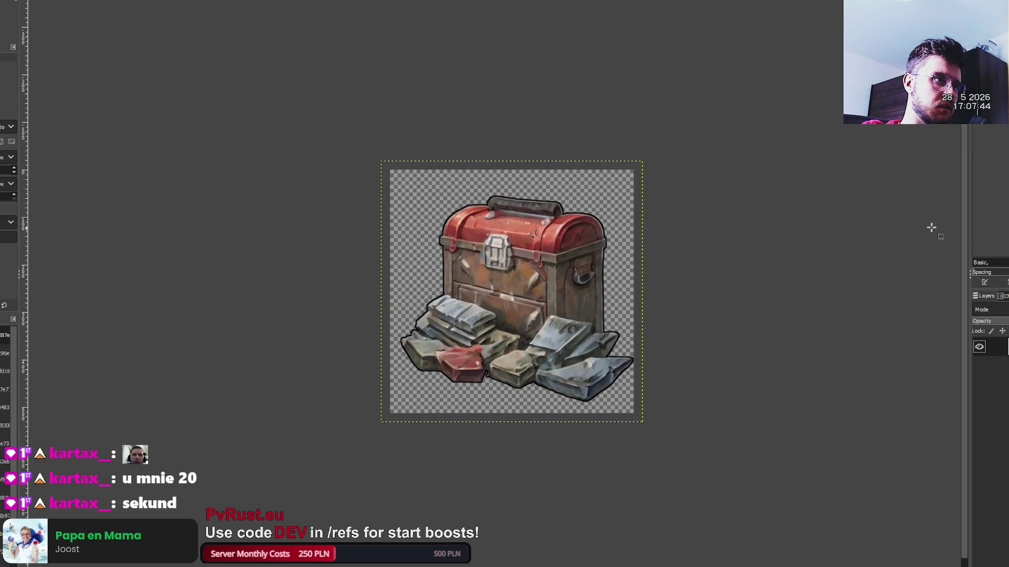
pyautogui.press('m')
pyautogui.moveTo(537, 271); pyautogui.dragTo(532, 275)
pyautogui.hotkey('ctrl', 'z')
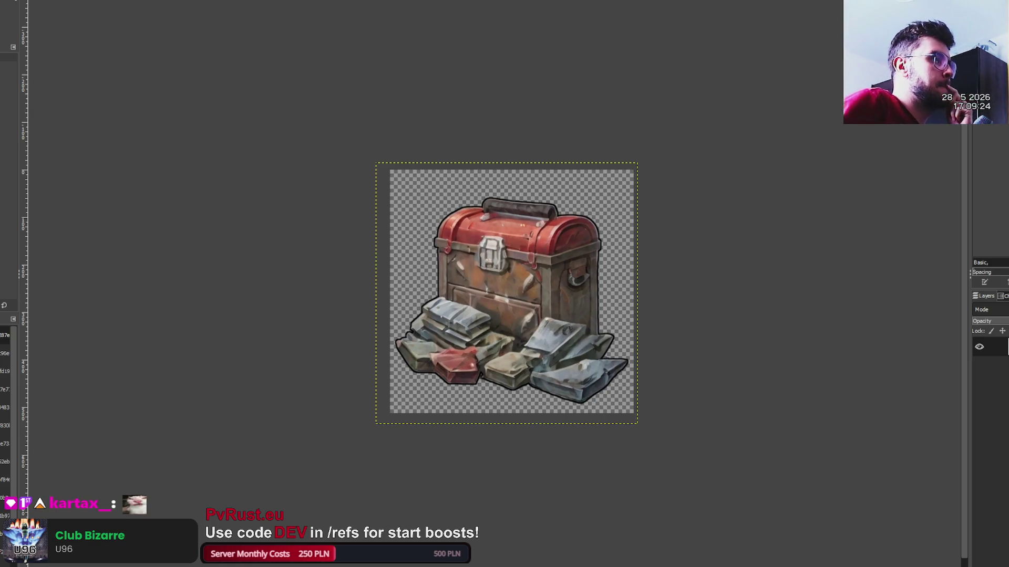
pyautogui.hotkey('ctrl', 'pagedown')
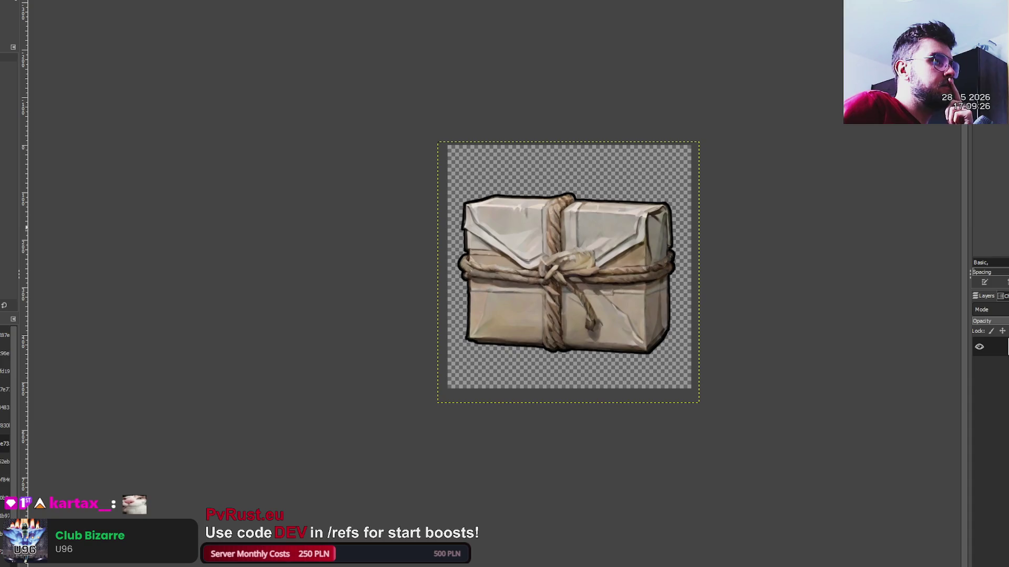
pyautogui.scroll(1, 561, 205)
pyautogui.scroll(3, 729, 273)
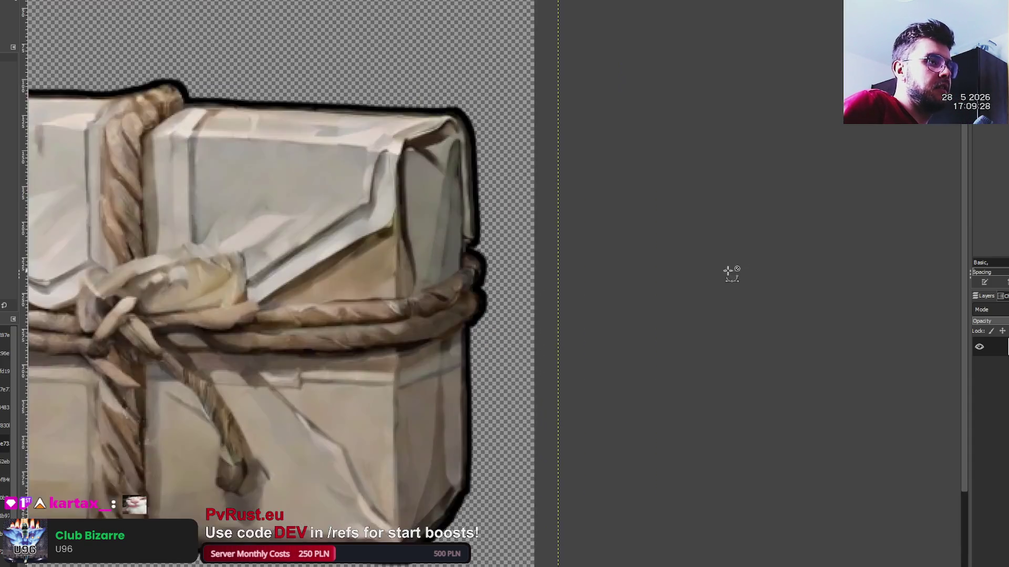
pyautogui.scroll(-2, 635, 266)
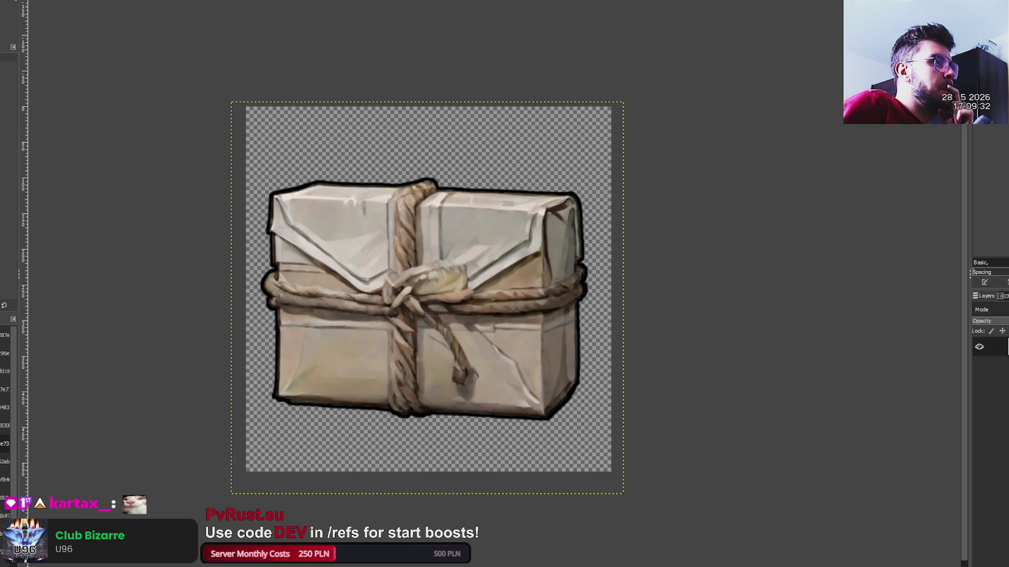
pyautogui.hotkey('ctrl', 'pagedown')
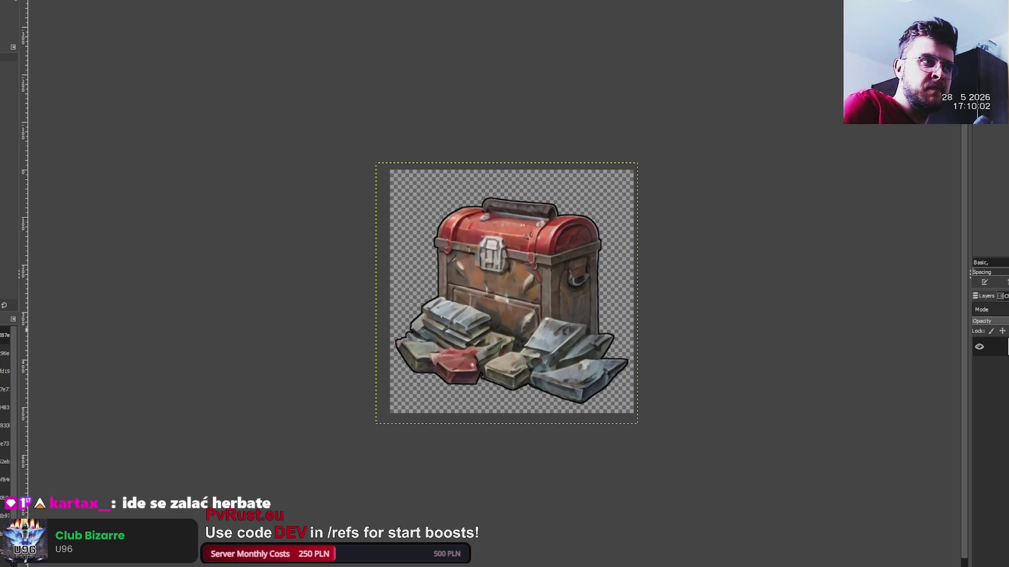
pyautogui.press('1')
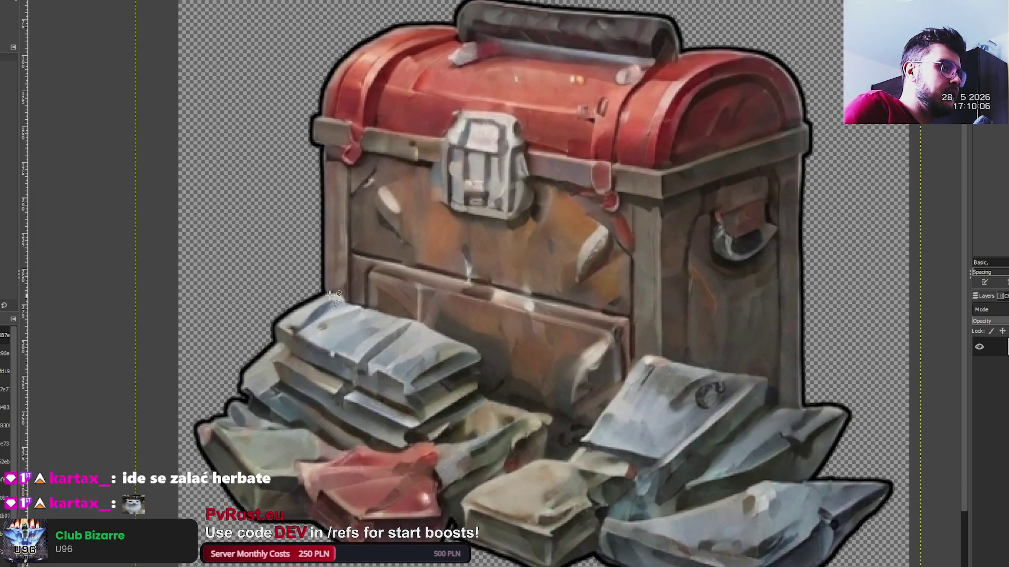
# - Zoom in and start the Free Select outline along the bags' top edge to the bag corner
pyautogui.press('3')
pyautogui.click(380, 297)
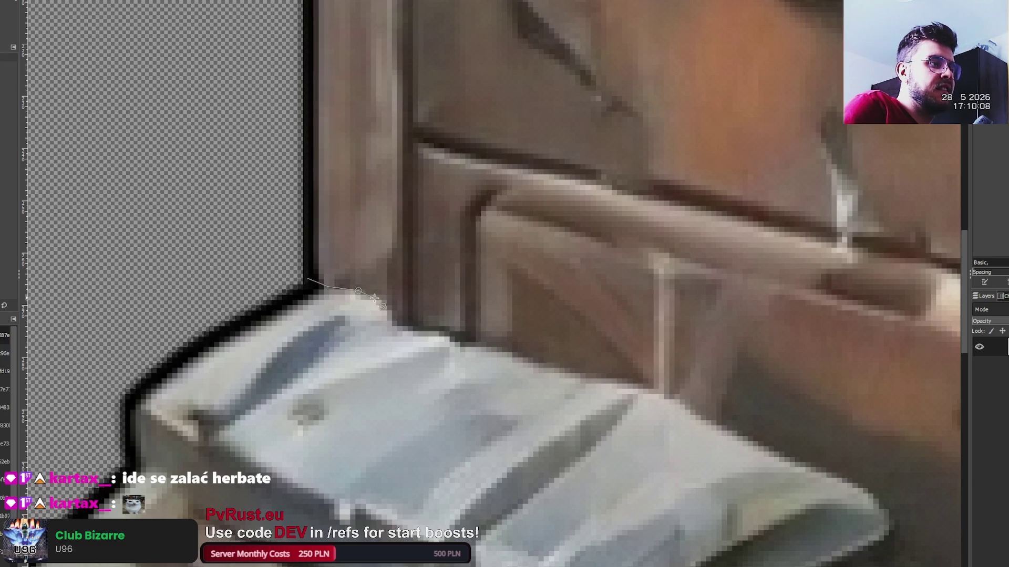
pyautogui.click(395, 325)
pyautogui.click(440, 331)
pyautogui.click(491, 349)
pyautogui.click(591, 375)
pyautogui.moveTo(637, 376)
pyautogui.mouseDown()
pyautogui.moveTo(709, 420)
pyautogui.moveTo(842, 474)
pyautogui.mouseUp()
pyautogui.click(880, 503)
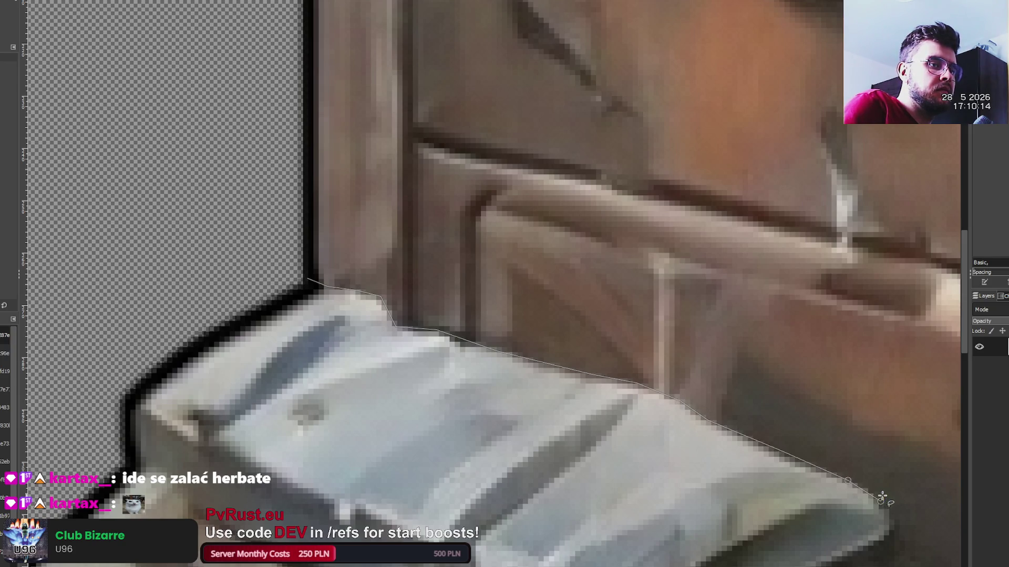
pyautogui.scroll(-5, 889, 500)
pyautogui.scroll(-5, 892, 231)
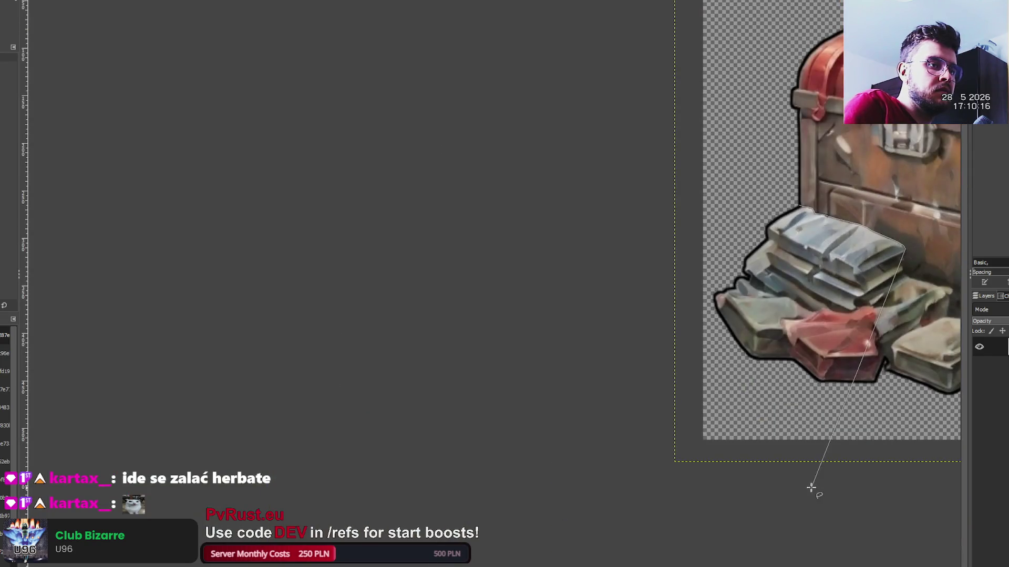
pyautogui.hotkey('shift', 'ctrl', 'j')
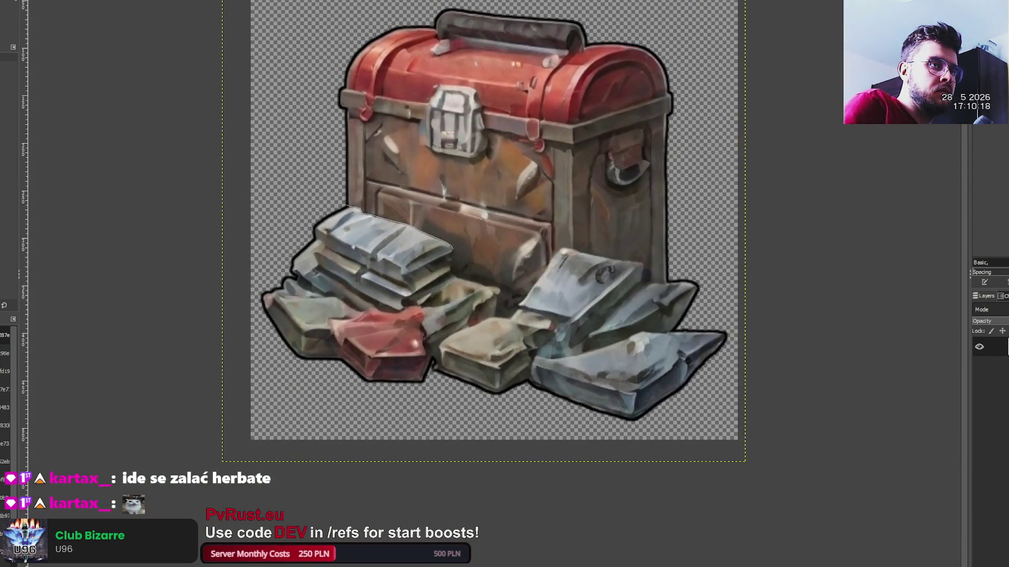
pyautogui.scroll(8, 458, 308)
# - Continue the selection down the bag edge and along the next bag's edge
pyautogui.click(432, 399)
pyautogui.click(412, 458)
pyautogui.click(412, 500)
pyautogui.scroll(-5, 420, 497)
pyautogui.click(460, 252)
pyautogui.click(553, 285)
pyautogui.click(677, 315)
pyautogui.click(690, 328)
pyautogui.click(770, 331)
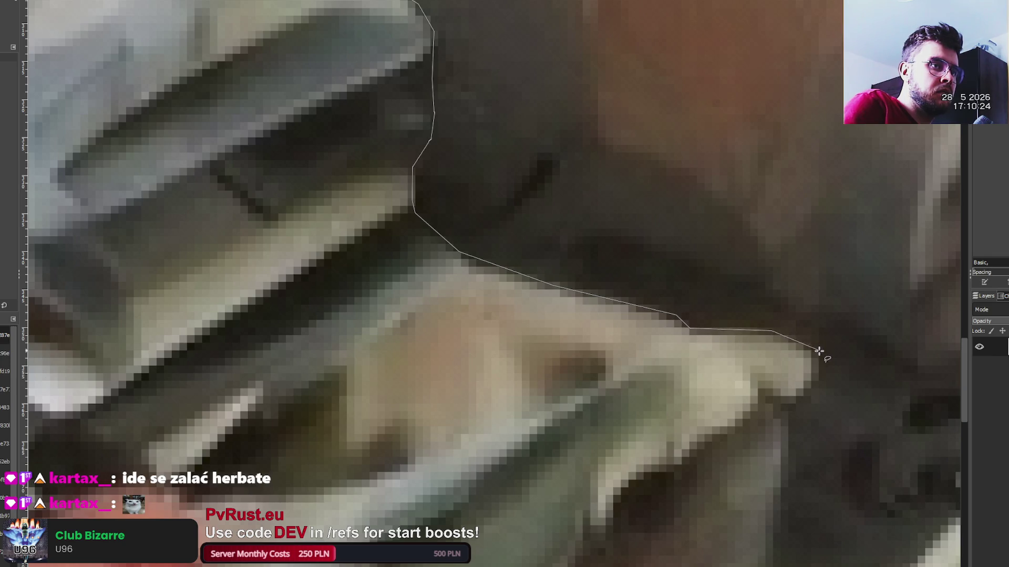
pyautogui.click(817, 352)
pyautogui.hotkey('shift', 'ctrl', 'j')
pyautogui.scroll(7, 916, 373)
# - Trace the selection down the bag's side and around its corner
pyautogui.click(621, 363)
pyautogui.click(606, 382)
pyautogui.click(599, 440)
pyautogui.click(593, 461)
pyautogui.click(586, 486)
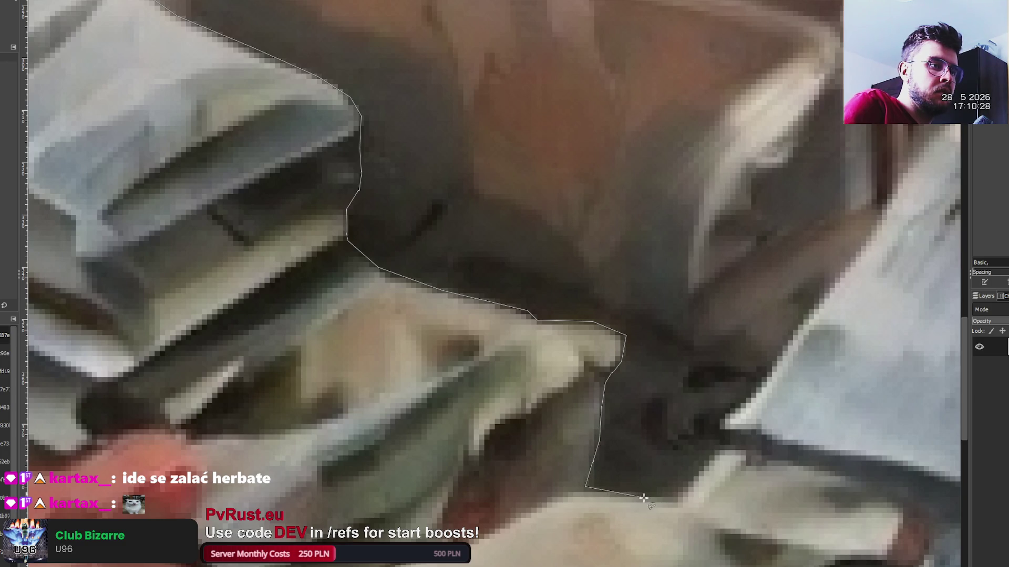
pyautogui.click(678, 502)
pyautogui.click(721, 446)
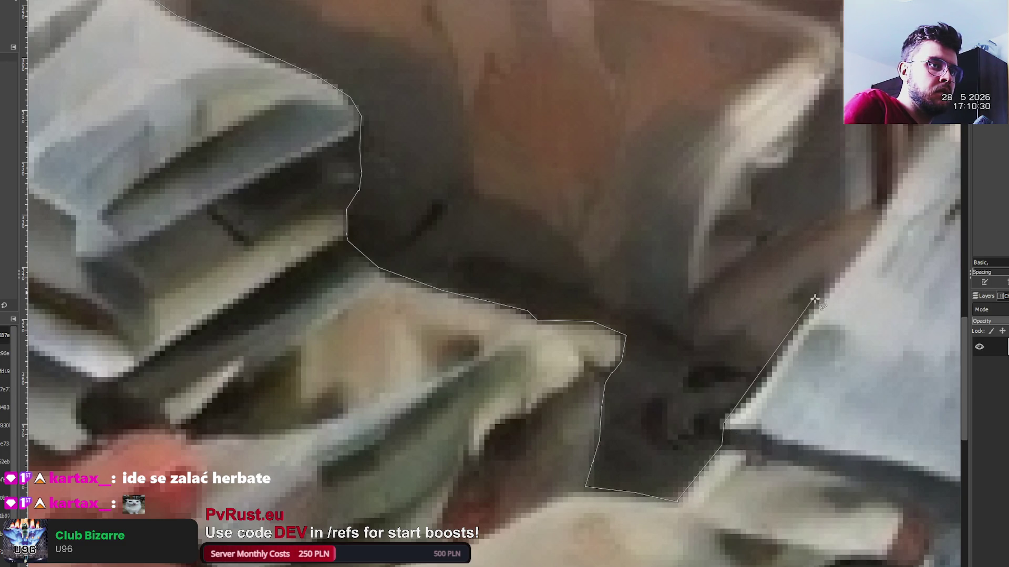
pyautogui.scroll(-5, 887, 225)
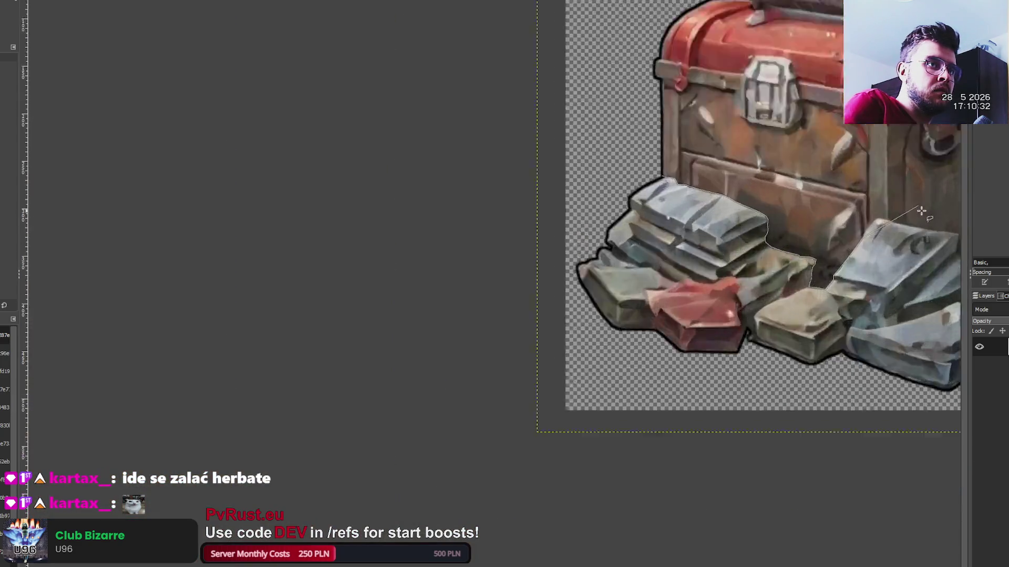
pyautogui.scroll(6, 851, 219)
pyautogui.click(549, 296)
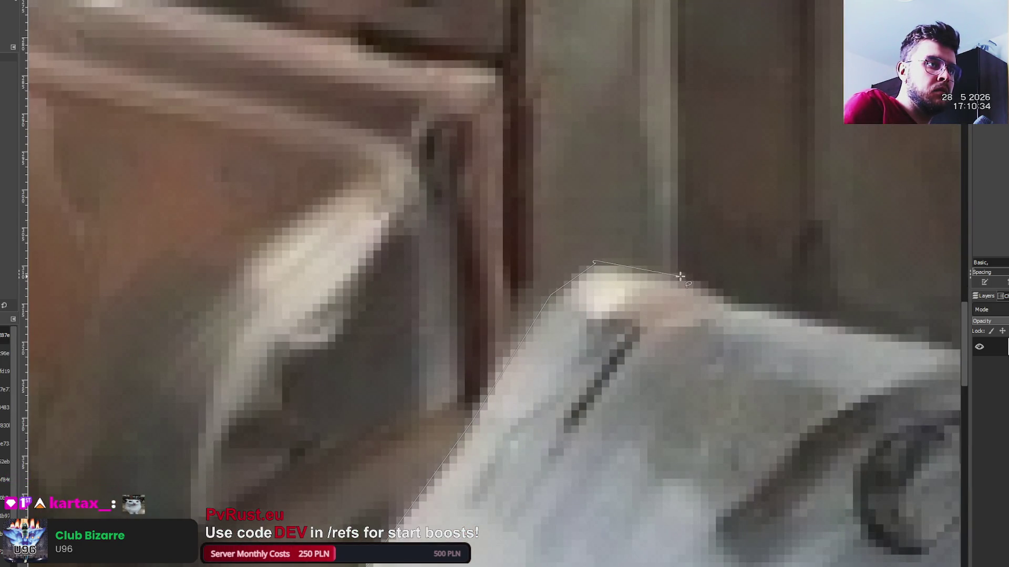
pyautogui.scroll(-6, 841, 331)
pyautogui.scroll(6, 873, 335)
# - Finish the selection along the last bag's top and right edges
pyautogui.click(721, 311)
pyautogui.click(827, 321)
pyautogui.click(908, 347)
pyautogui.click(900, 428)
pyautogui.scroll(-6, 903, 429)
pyautogui.scroll(6, 913, 430)
pyautogui.click(666, 384)
pyautogui.click(678, 398)
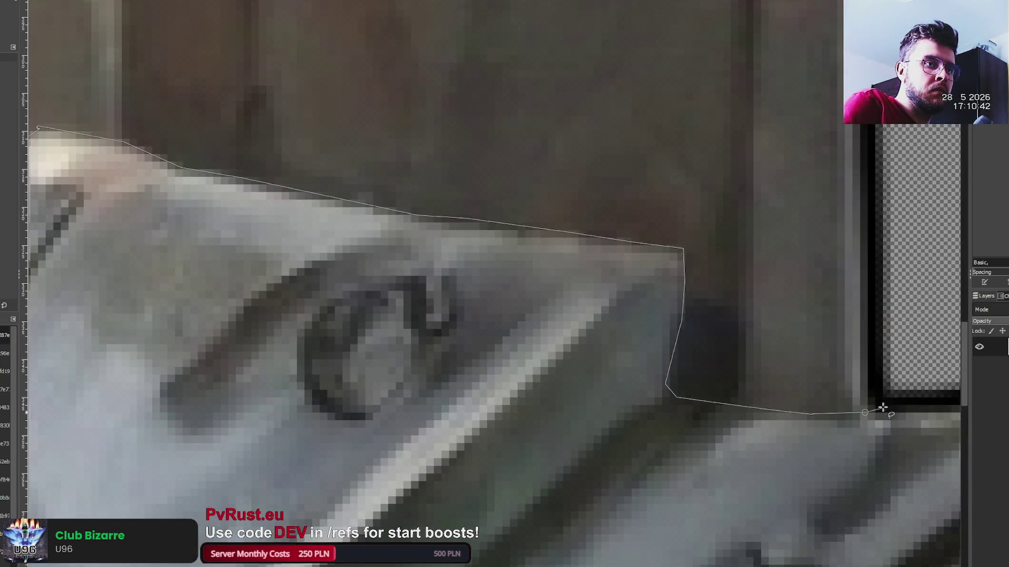
pyautogui.scroll(-6, 915, 381)
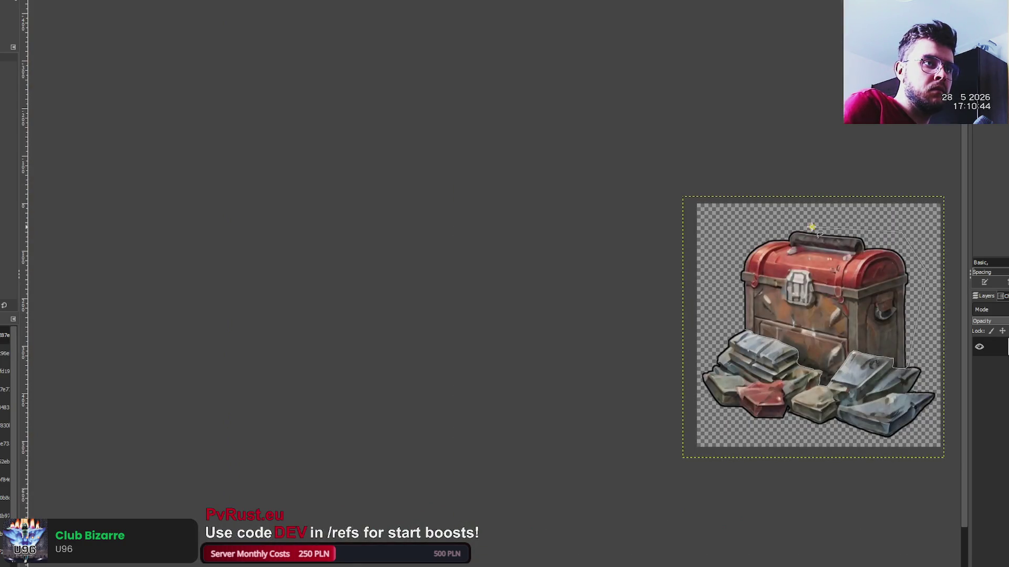
pyautogui.scroll(6, 749, 331)
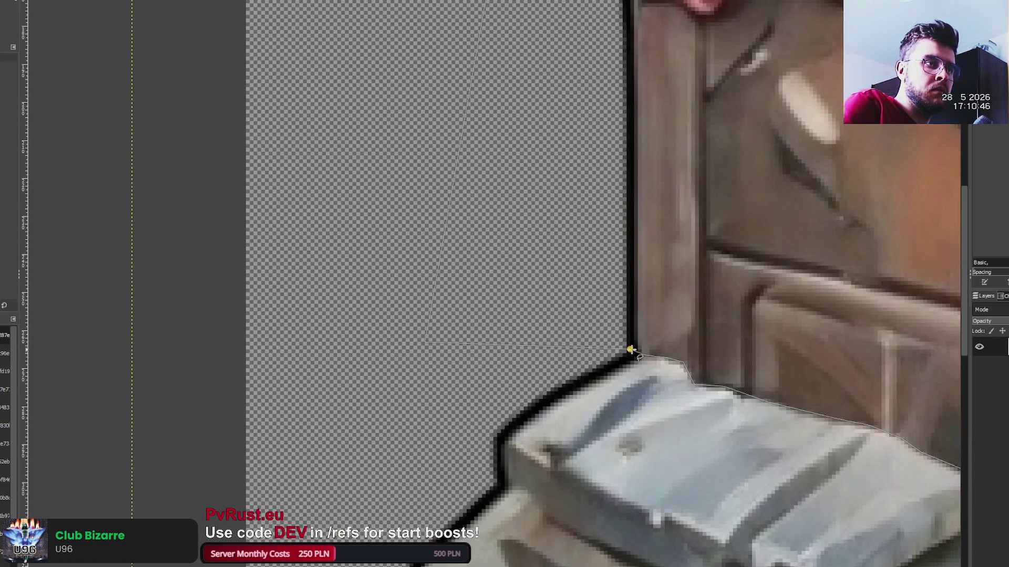
pyautogui.scroll(-6, 862, 304)
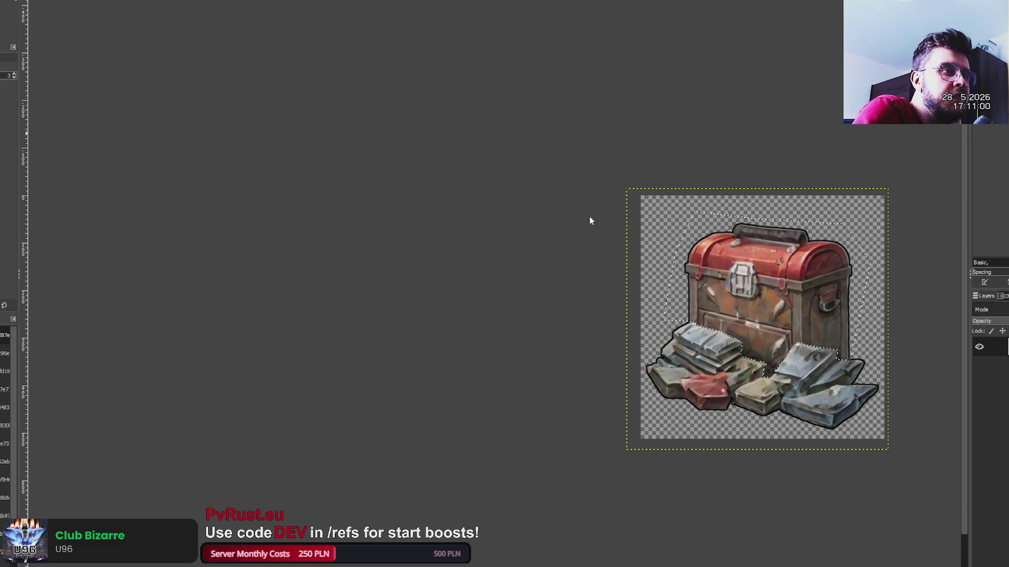
# - Try purple, green and blue hues on the chest with Hue-Saturation, undoing each
pyautogui.moveTo(538, 304)
pyautogui.mouseDown()
pyautogui.moveTo(569, 304)
pyautogui.moveTo(479, 298)
pyautogui.moveTo(492, 297)
pyautogui.mouseUp()
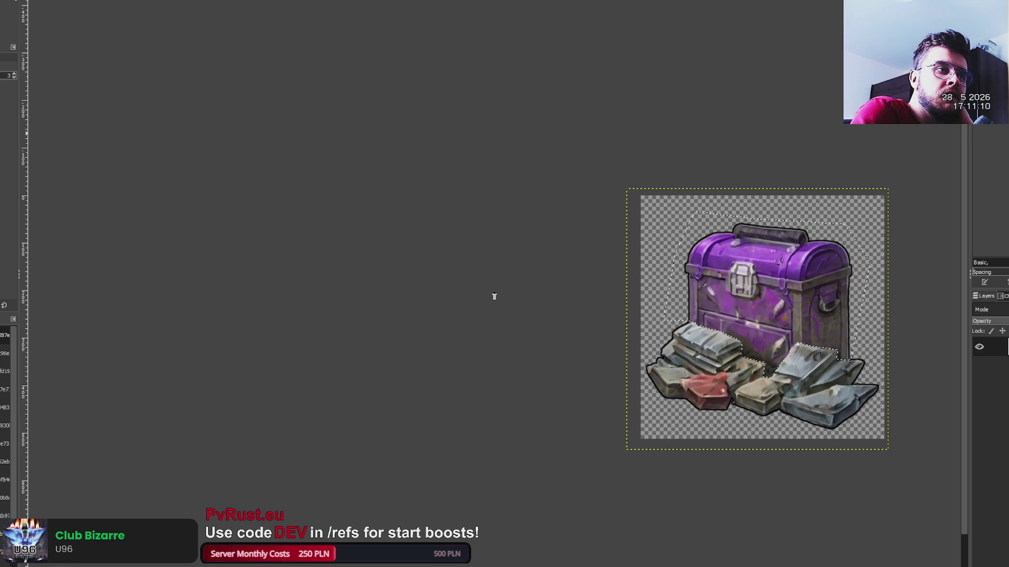
pyautogui.moveTo(494, 297); pyautogui.dragTo(491, 296)
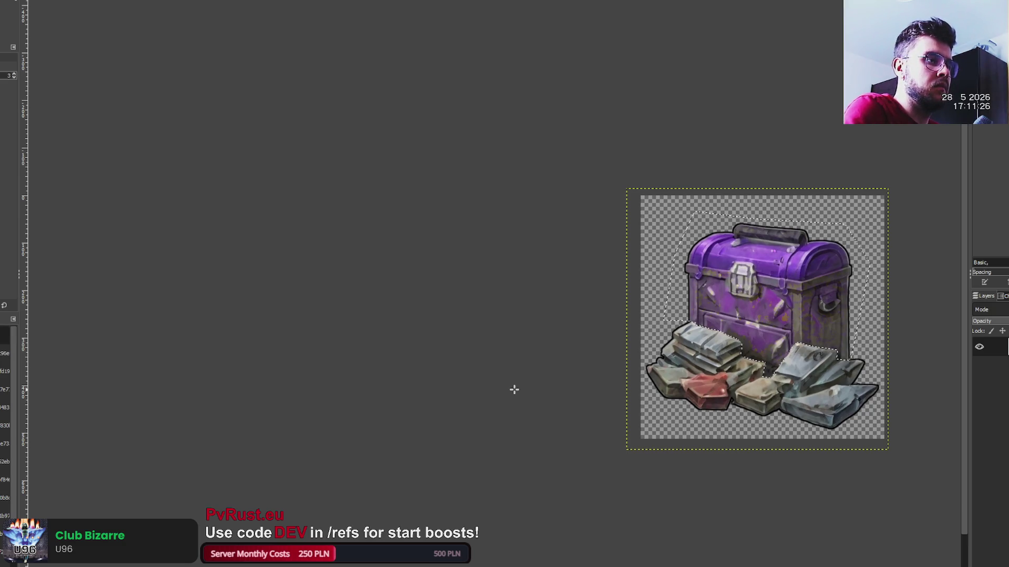
pyautogui.hotkey('ctrl', 'z')
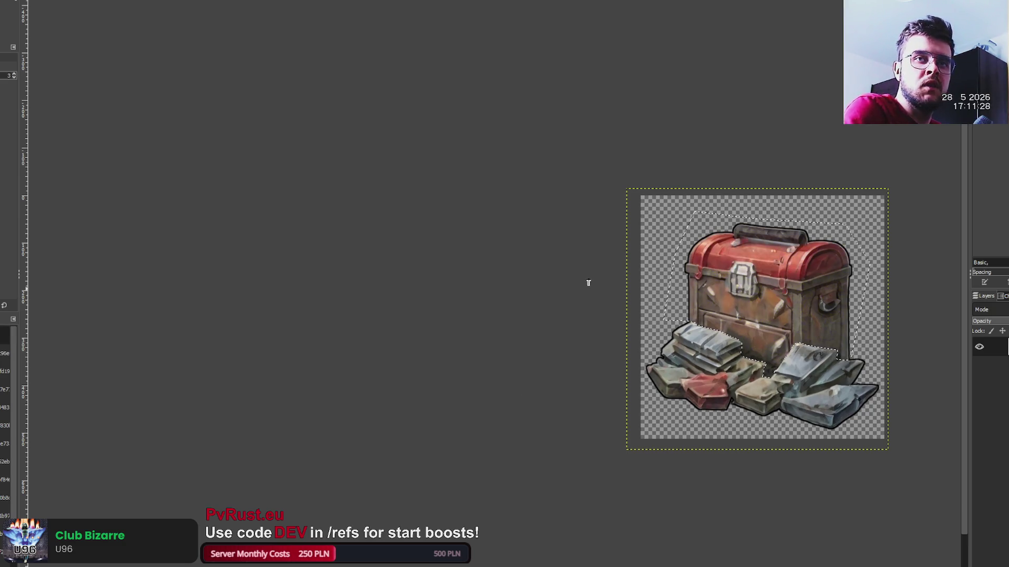
pyautogui.moveTo(520, 308)
pyautogui.mouseDown()
pyautogui.moveTo(594, 303)
pyautogui.moveTo(446, 294)
pyautogui.moveTo(465, 299)
pyautogui.mouseUp()
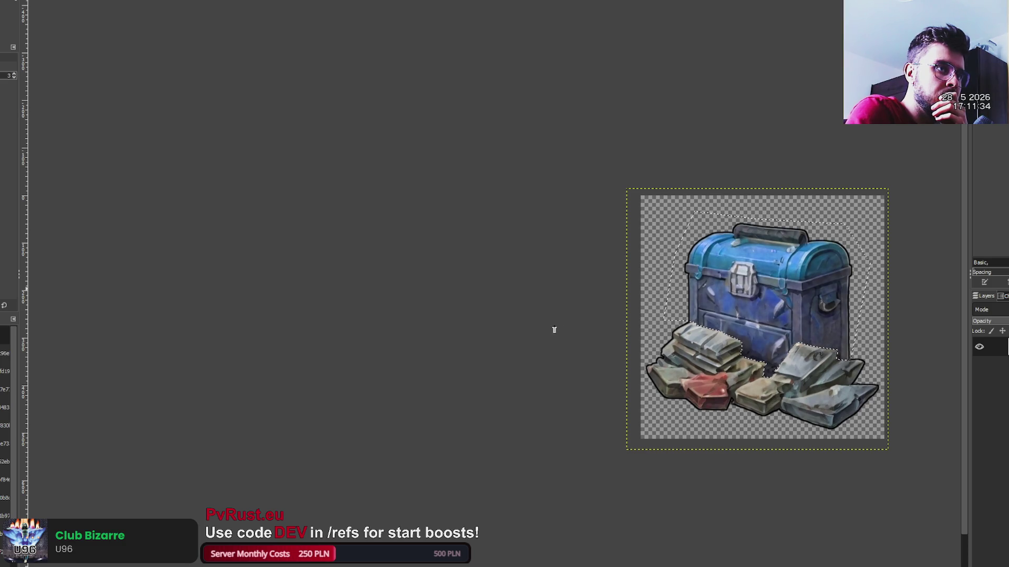
pyautogui.moveTo(467, 304); pyautogui.dragTo(470, 305)
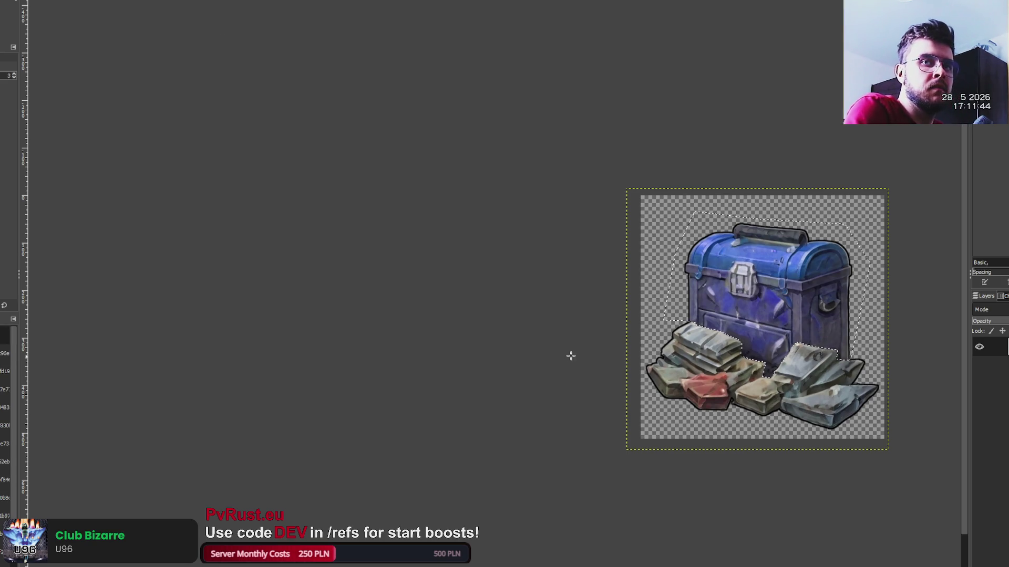
pyautogui.hotkey('ctrl', 'z')
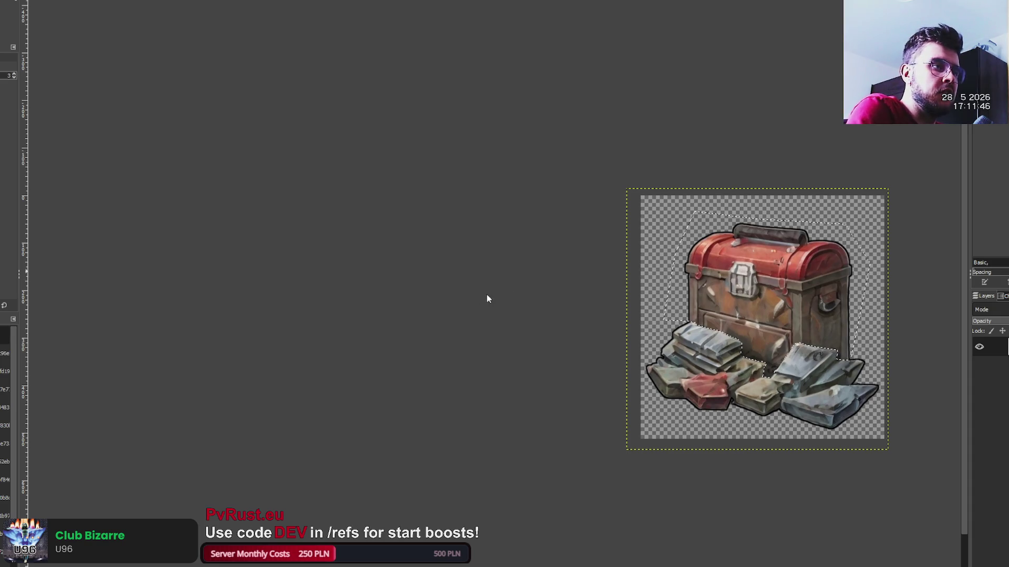
# - Reset and tint the chest yellow-green, then bring up the parcel image
pyautogui.moveTo(510, 305)
pyautogui.mouseDown()
pyautogui.moveTo(453, 308)
pyautogui.moveTo(581, 308)
pyautogui.moveTo(567, 321)
pyautogui.mouseUp()
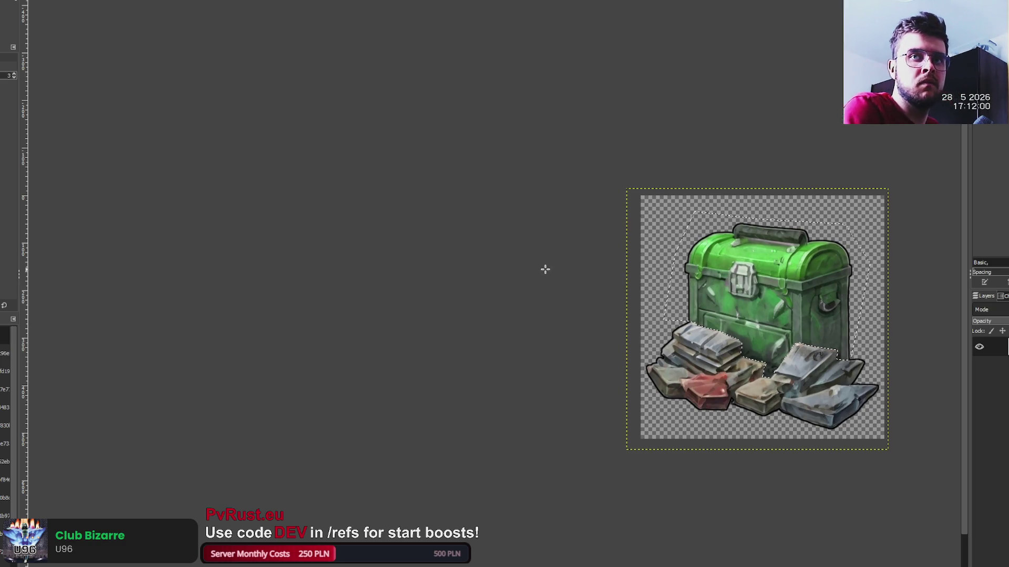
pyautogui.click(718, 285)
pyautogui.moveTo(534, 303)
pyautogui.mouseDown()
pyautogui.moveTo(626, 309)
pyautogui.moveTo(529, 305)
pyautogui.moveTo(558, 305)
pyautogui.mouseUp()
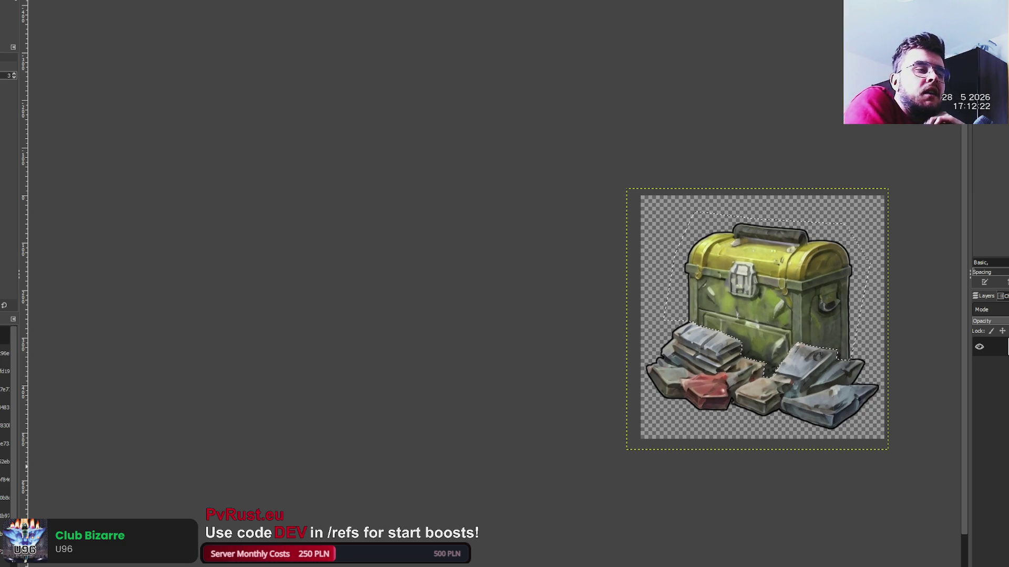
pyautogui.click(5, 444)
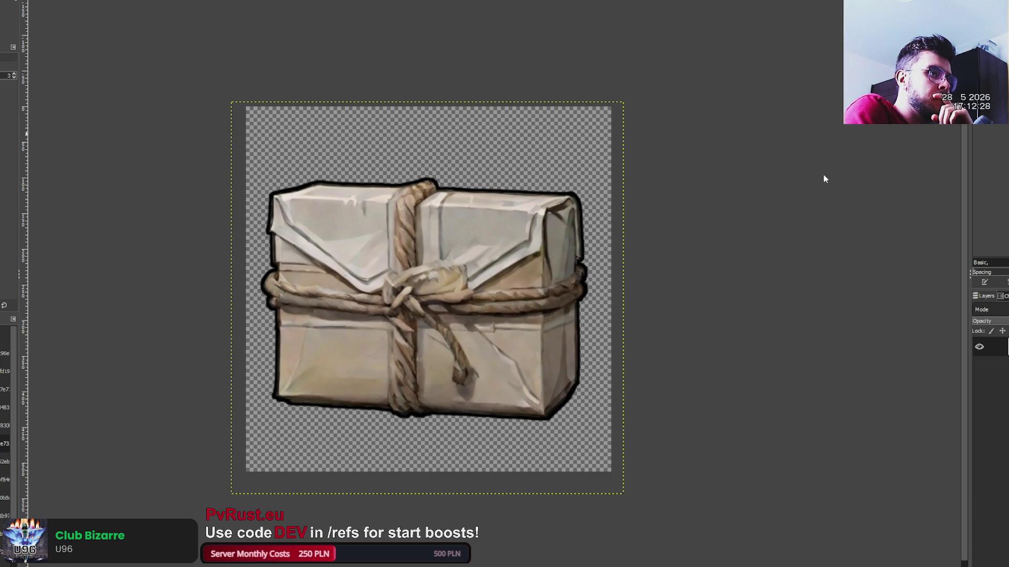
pyautogui.moveTo(815, 338)
pyautogui.mouseDown()
pyautogui.moveTo(844, 338)
pyautogui.moveTo(720, 329)
pyautogui.moveTo(878, 342)
pyautogui.moveTo(657, 324)
pyautogui.mouseUp()
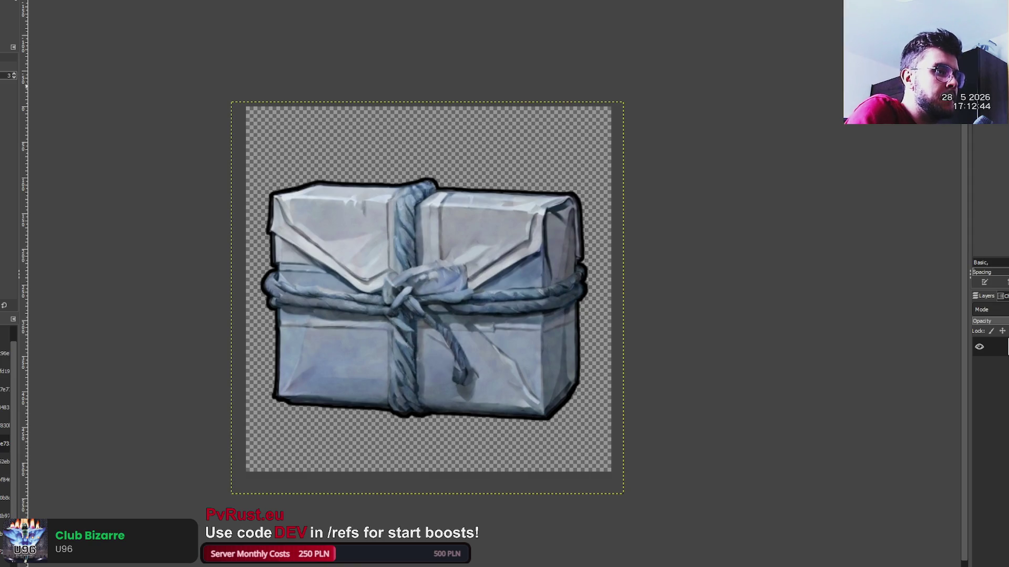
pyautogui.hotkey('ctrl', 'z')
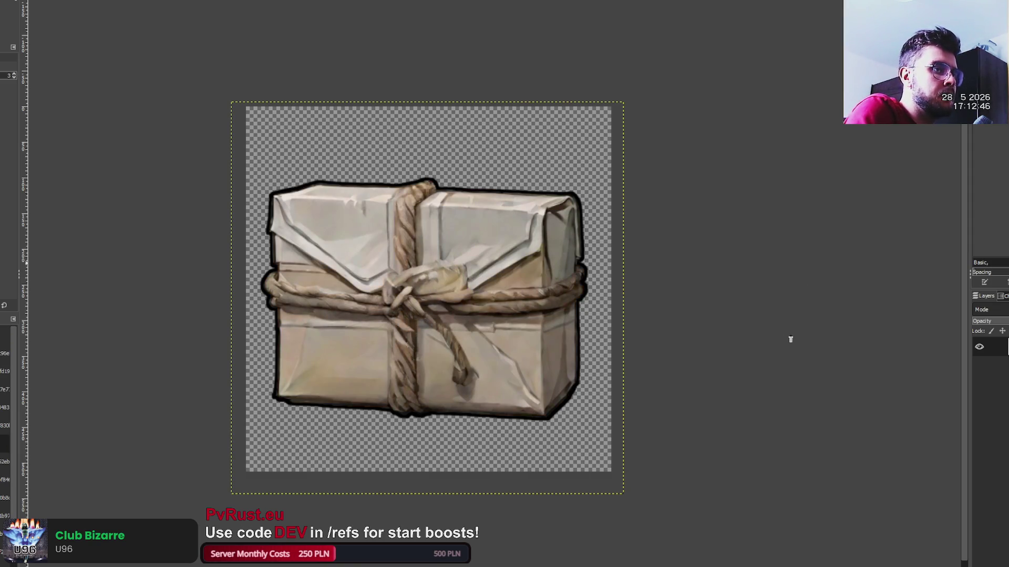
pyautogui.hotkey('ctrl', 'y')
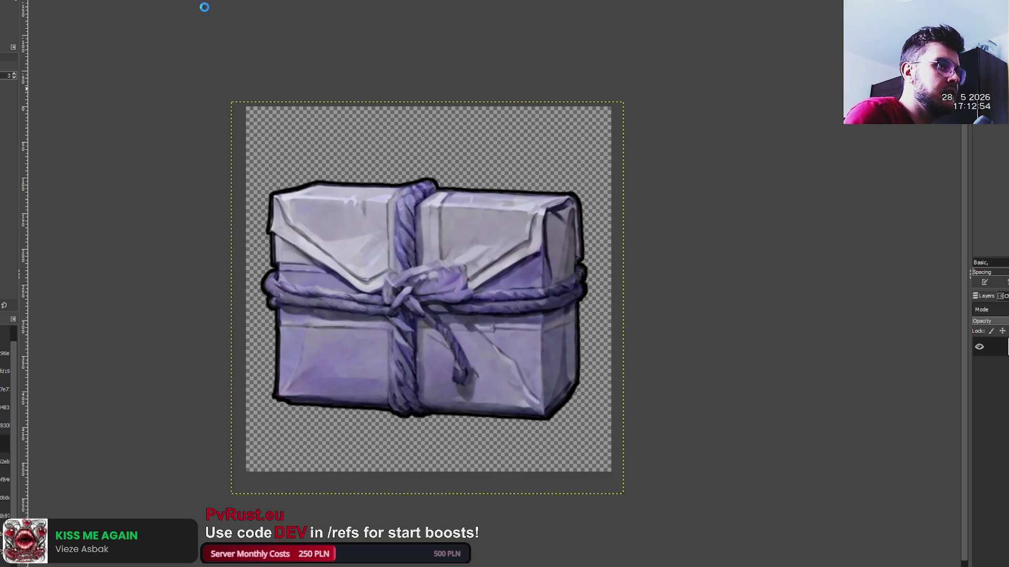
pyautogui.hotkey('ctrl', 'z')
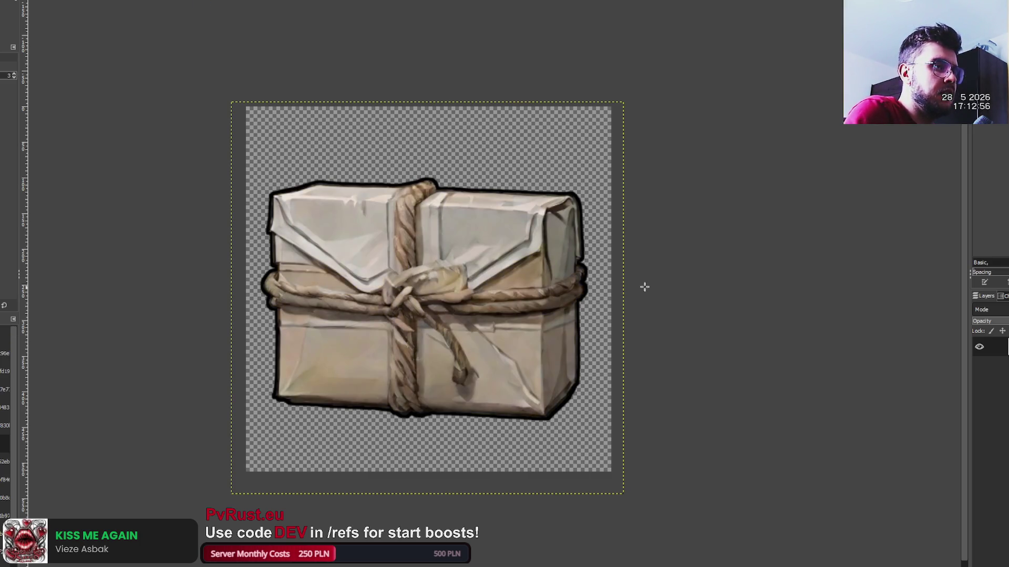
pyautogui.hotkey('ctrl', 'f')
pyautogui.hotkey('ctrl', 'f')
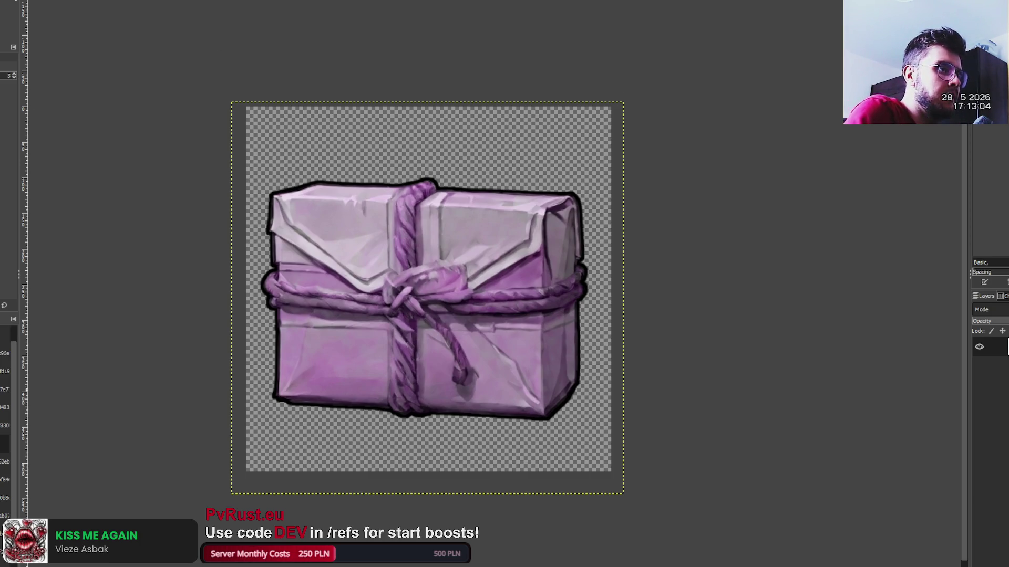
pyautogui.hotkey('ctrl', 'z')
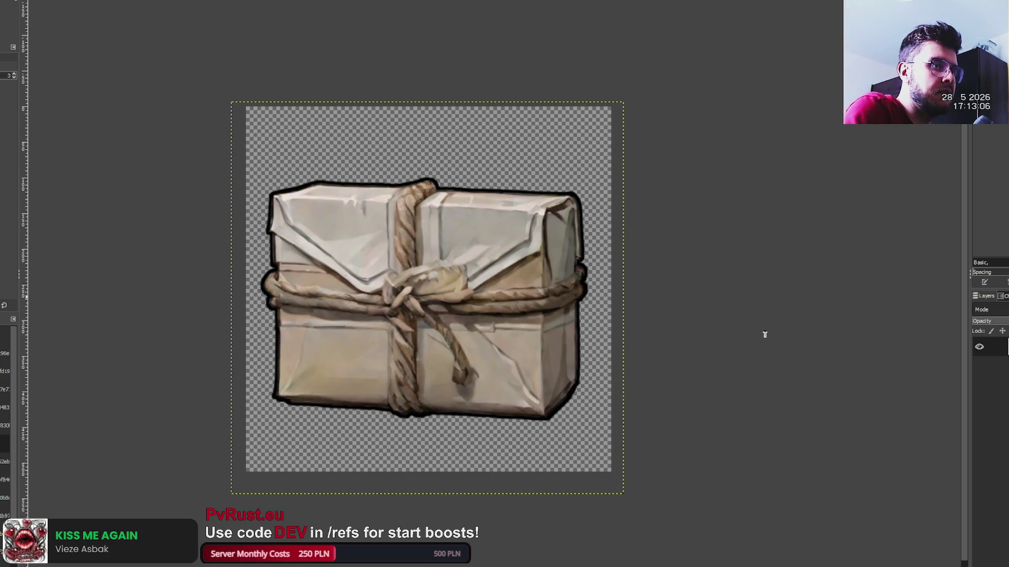
pyautogui.hotkey('ctrl', 'y')
pyautogui.hotkey('ctrl', 'z')
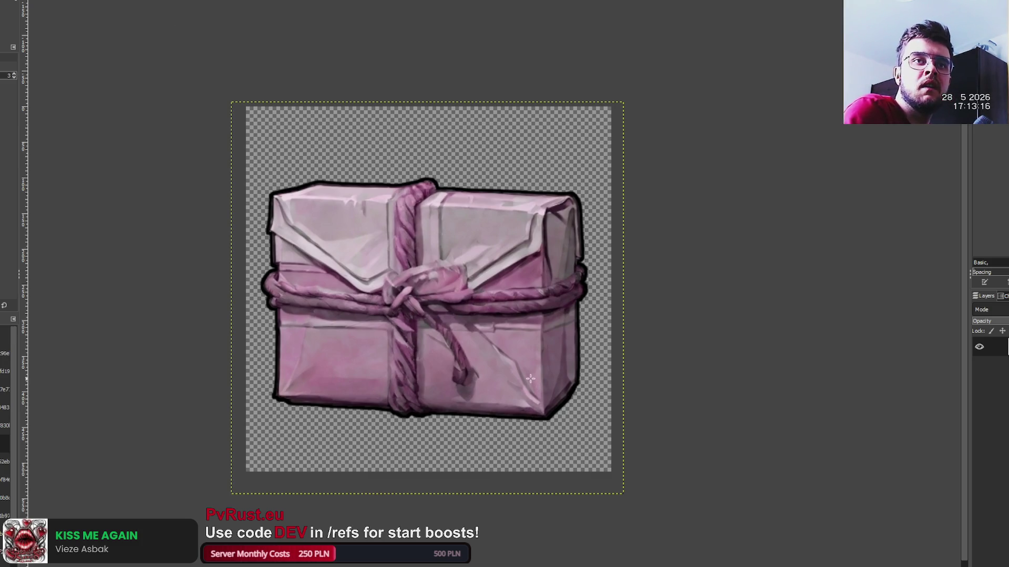
pyautogui.hotkey('ctrl', 'z')
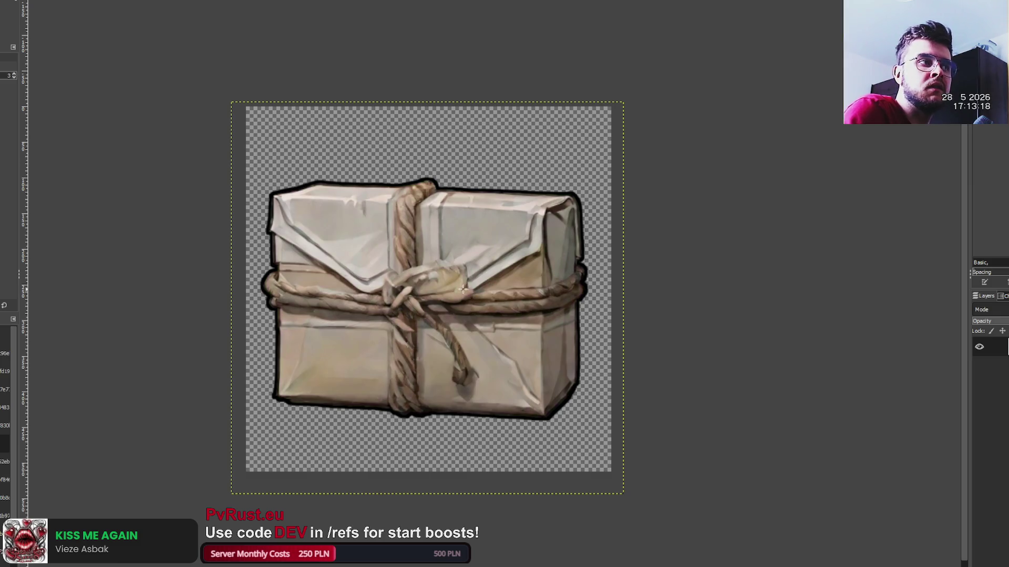
pyautogui.hotkey('ctrl', 'y')
# - Test pink, green and teal tints on the parcel before settling on pale blue-grey
pyautogui.hotkey('ctrl', 'z')
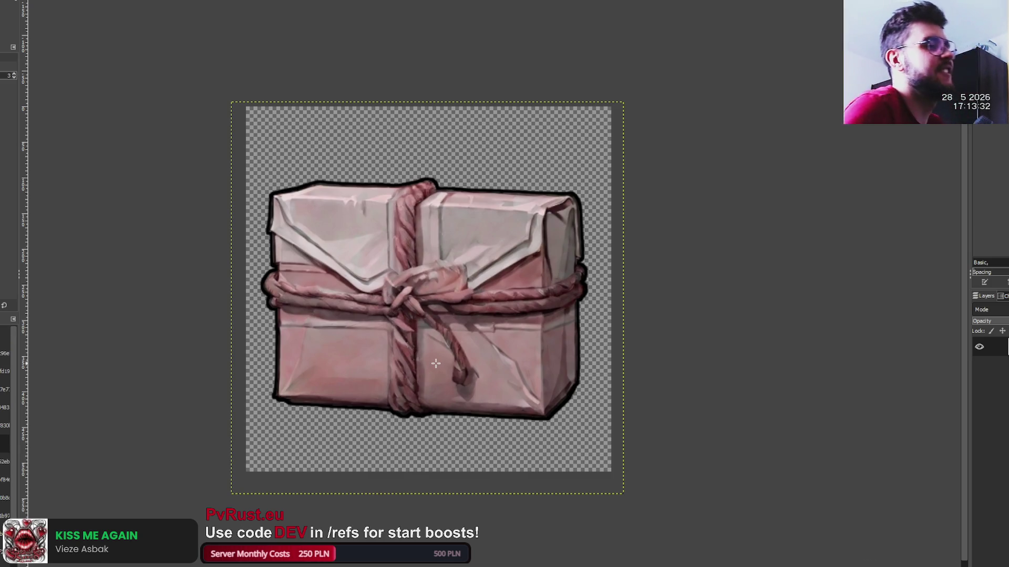
pyautogui.hotkey('ctrl', 'z')
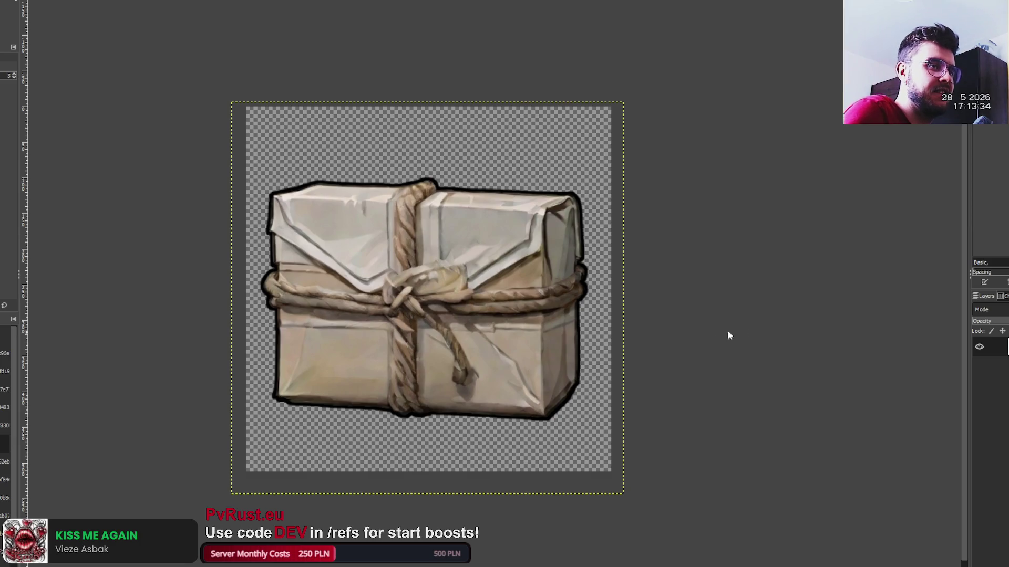
pyautogui.hotkey('ctrl', 'f')
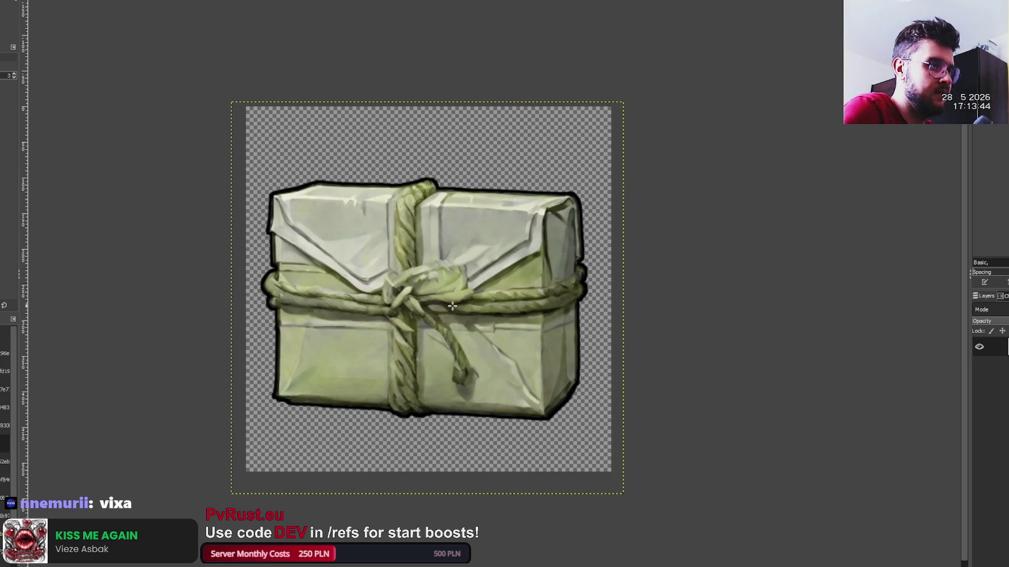
pyautogui.hotkey('ctrl', 'z')
pyautogui.hotkey('ctrl', 'y')
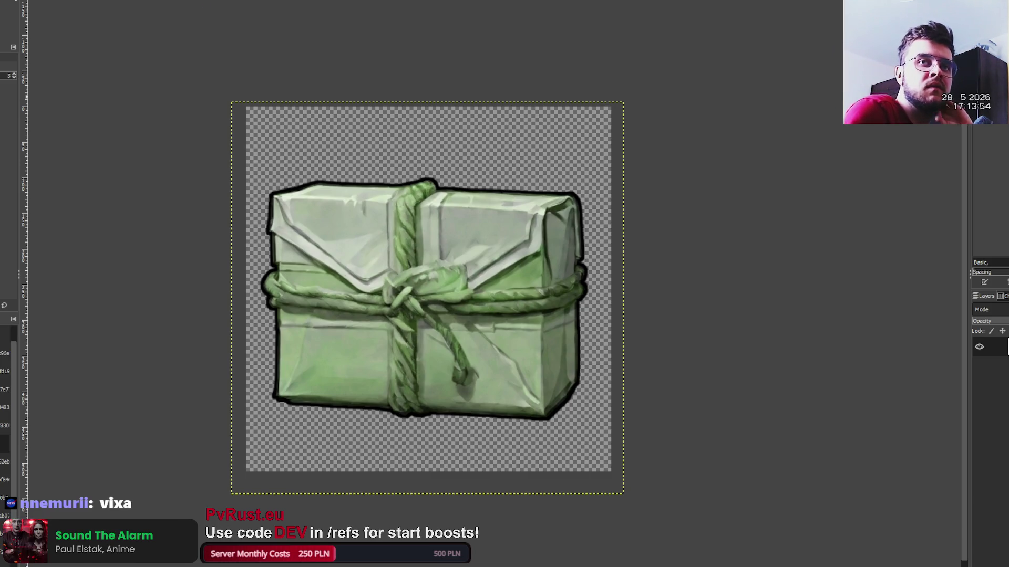
pyautogui.hotkey('ctrl', 'z')
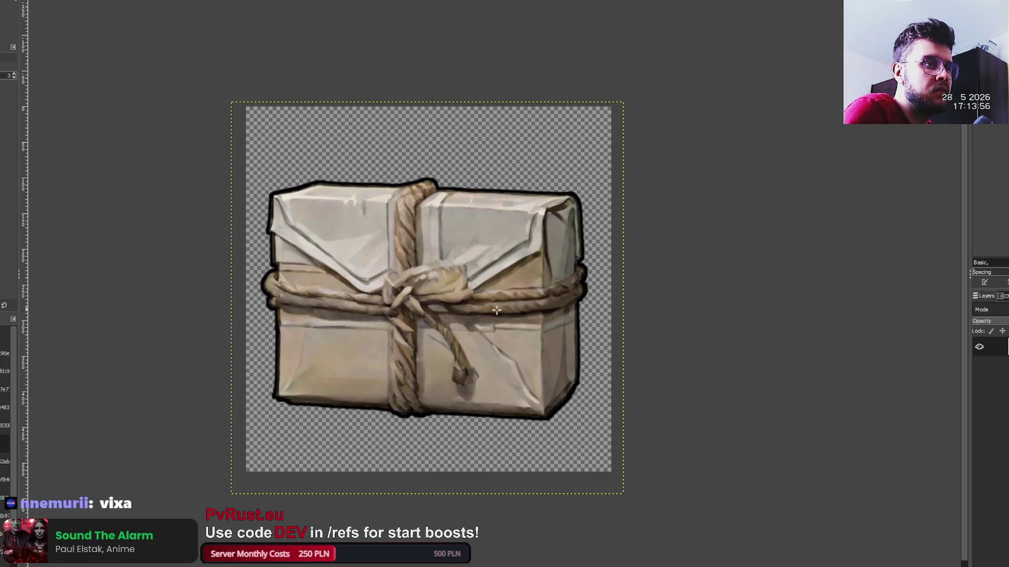
pyautogui.hotkey('ctrl', 'y')
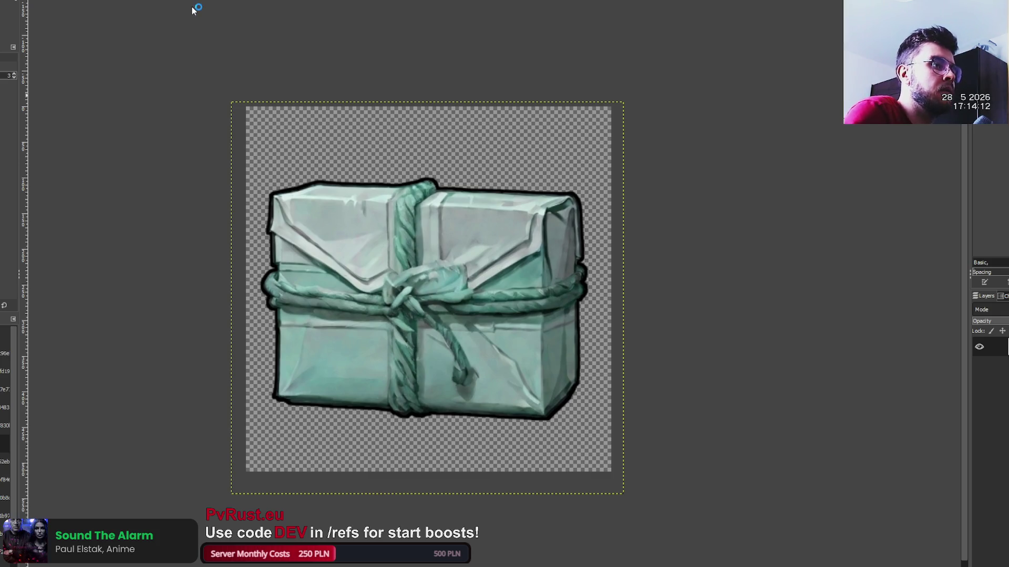
pyautogui.hotkey('ctrl', 'pagedown')
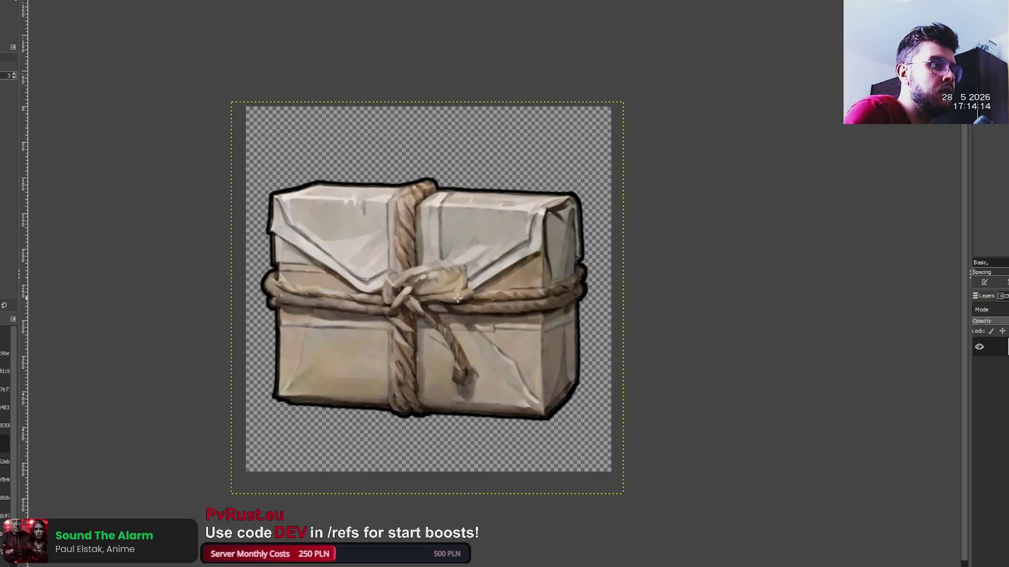
pyautogui.hotkey('ctrl', 'pagedown')
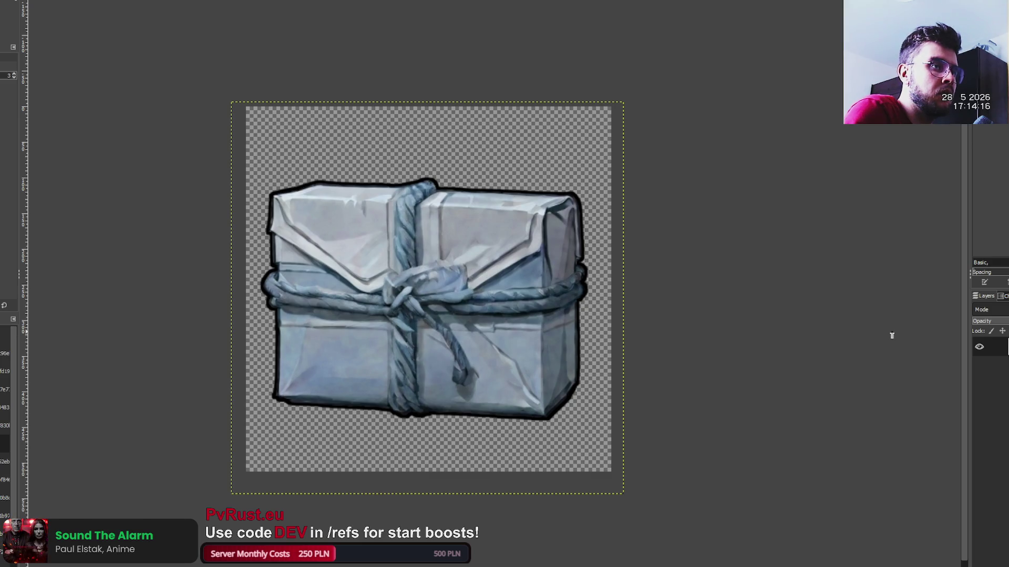
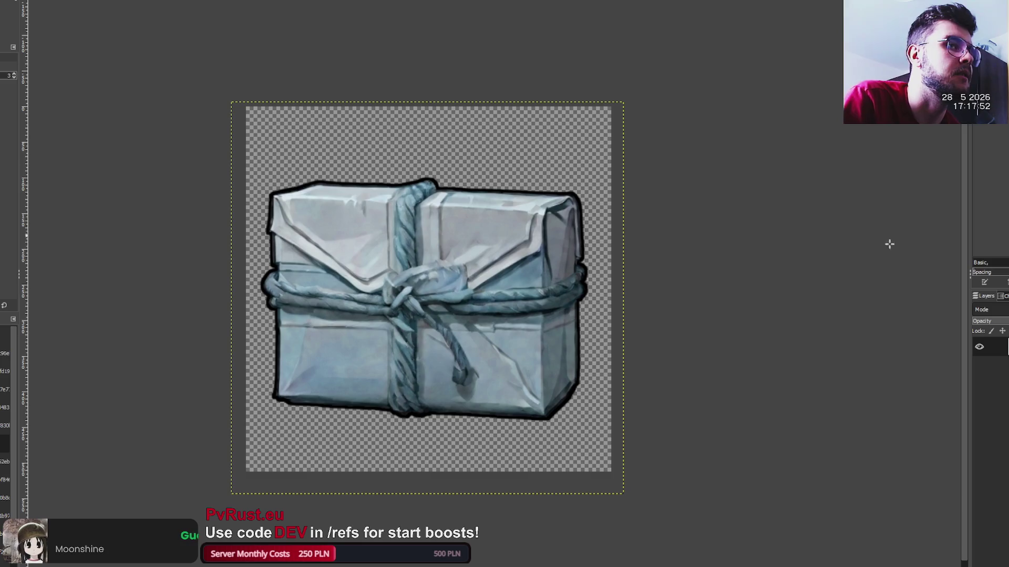
# - Set aside the GIMP gift-box icon, show MetalDetecting.cs in Rider, and open the game console
pyautogui.hotkey('alt', 'Tab')
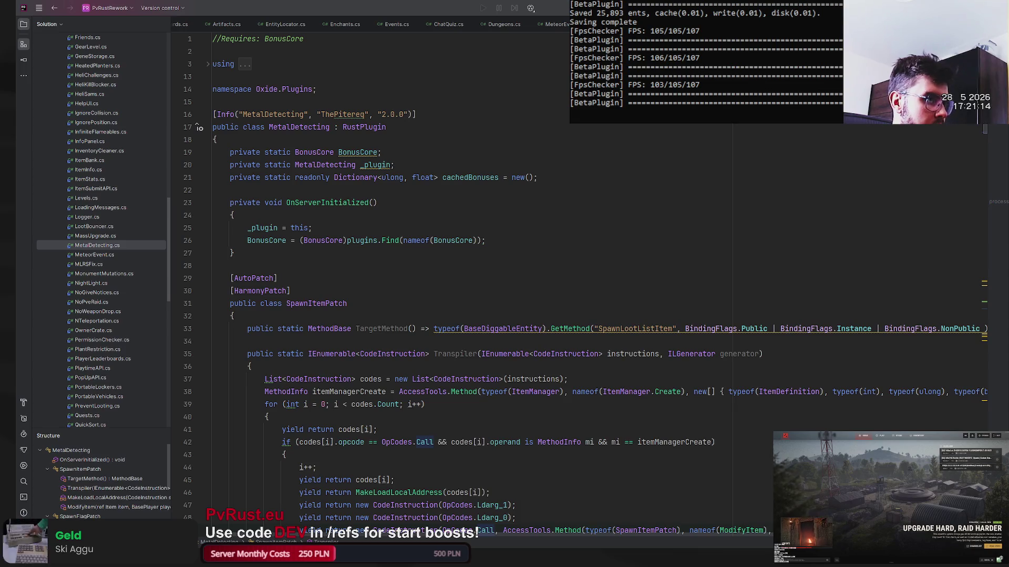
pyautogui.press('F1')
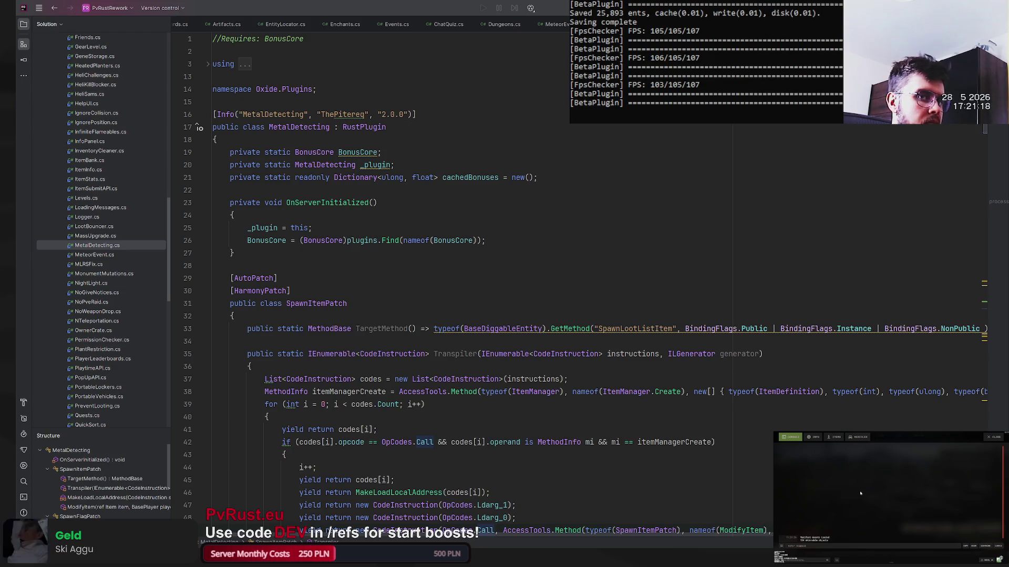
# - Connect the Rust client to the local test server at localhost:28015
pyautogui.write('conn')
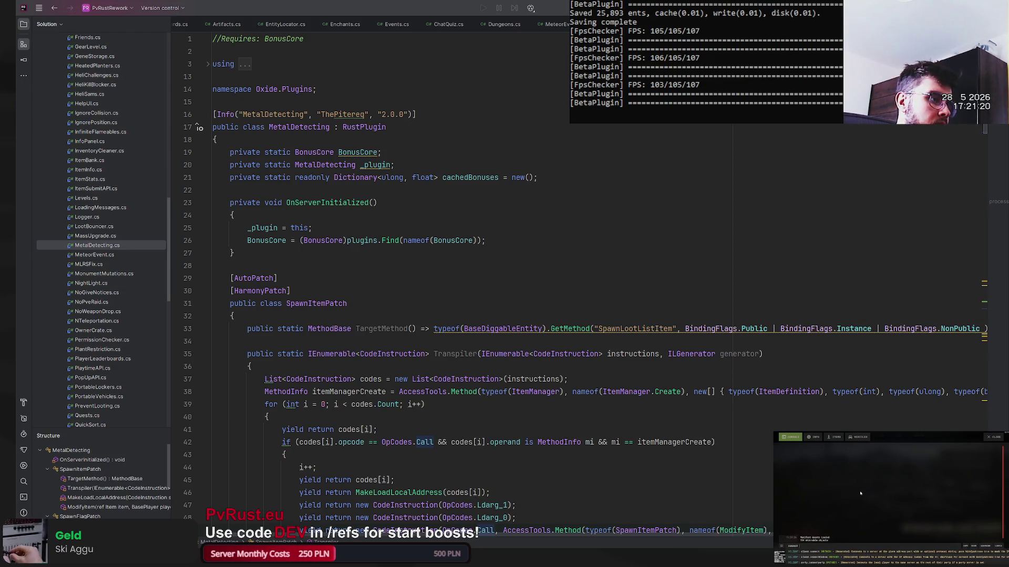
pyautogui.write(' loca')
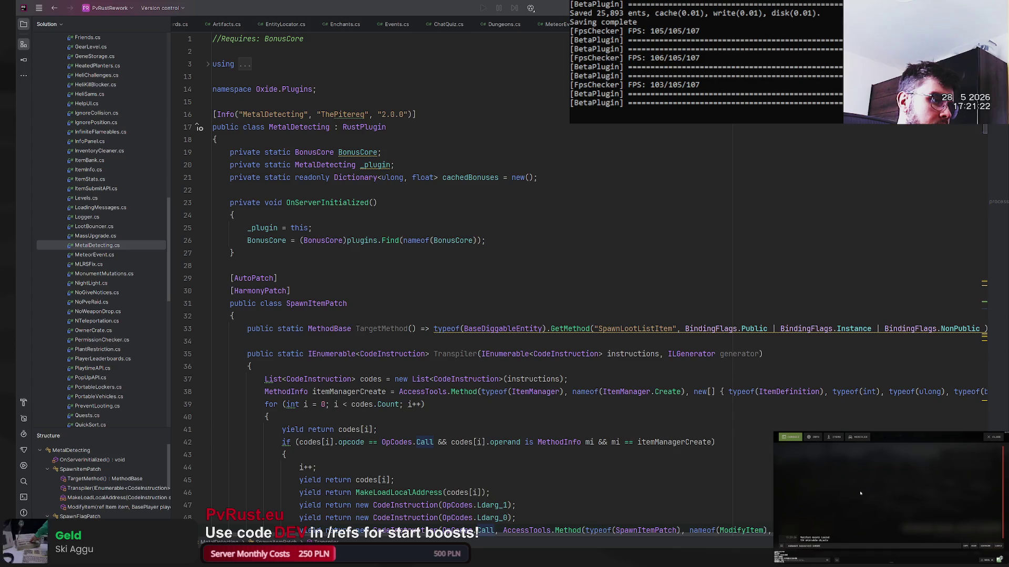
pyautogui.write('8015')
pyautogui.press('Return')
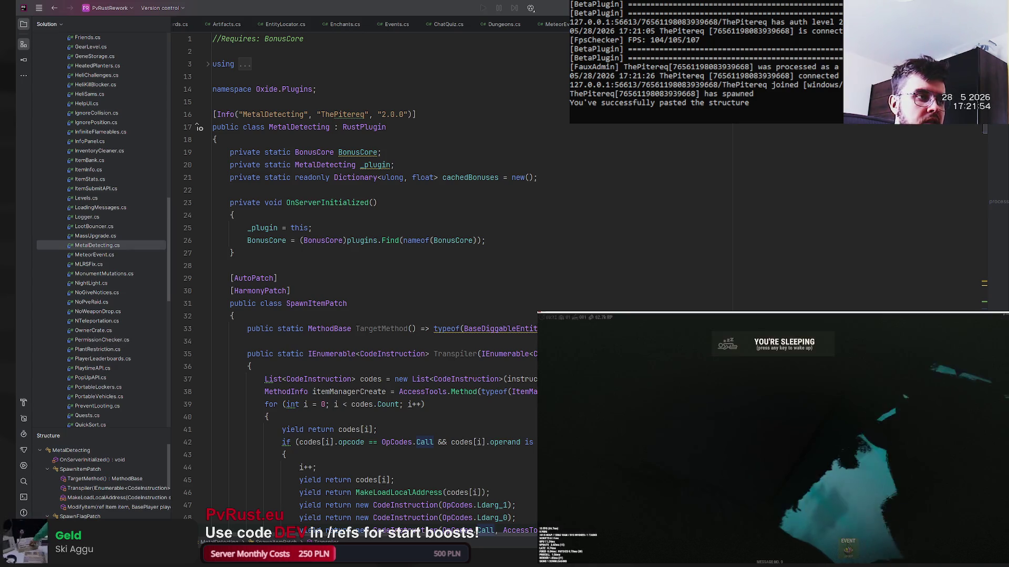
# - Clear the console input, then open and dismiss the global chat
pyautogui.write('adm')
pyautogui.press('BackSpace')
pyautogui.press('BackSpace')
pyautogui.press('BackSpace')
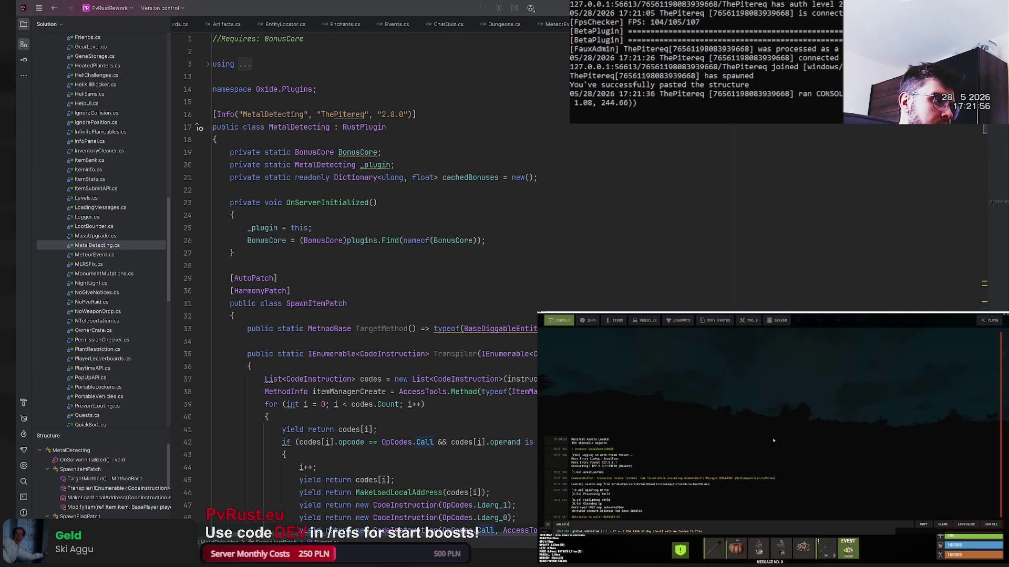
pyautogui.press('F1')
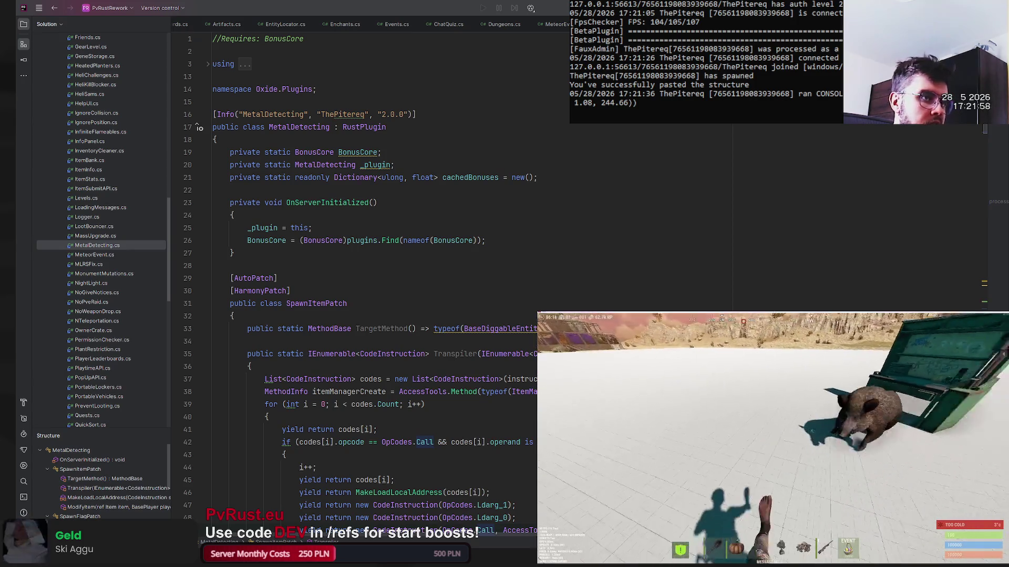
pyautogui.press('Return')
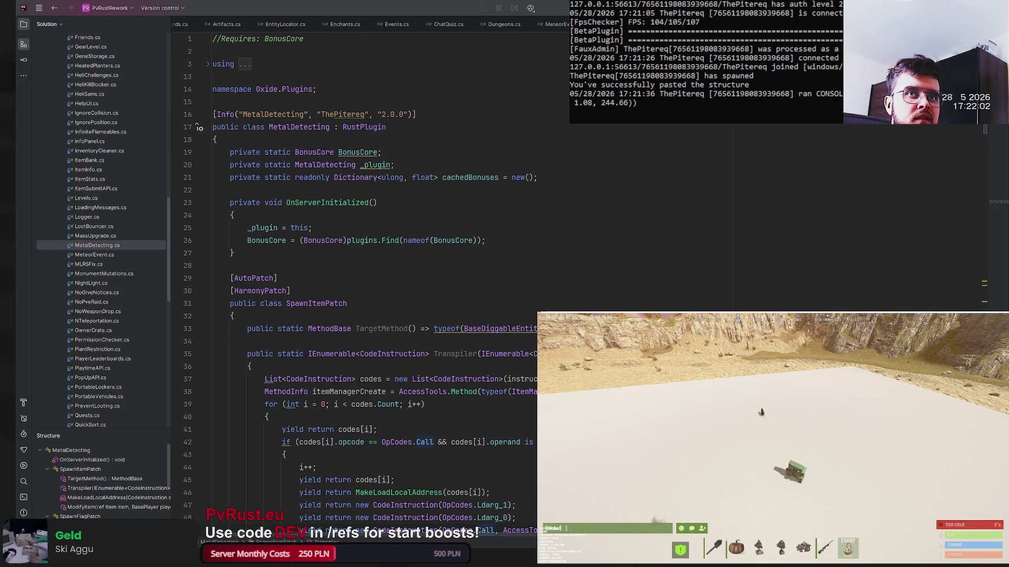
pyautogui.press('Escape')
# - Run the skinned coal give command three times, checking the inventory after each
pyautogui.press('F1')
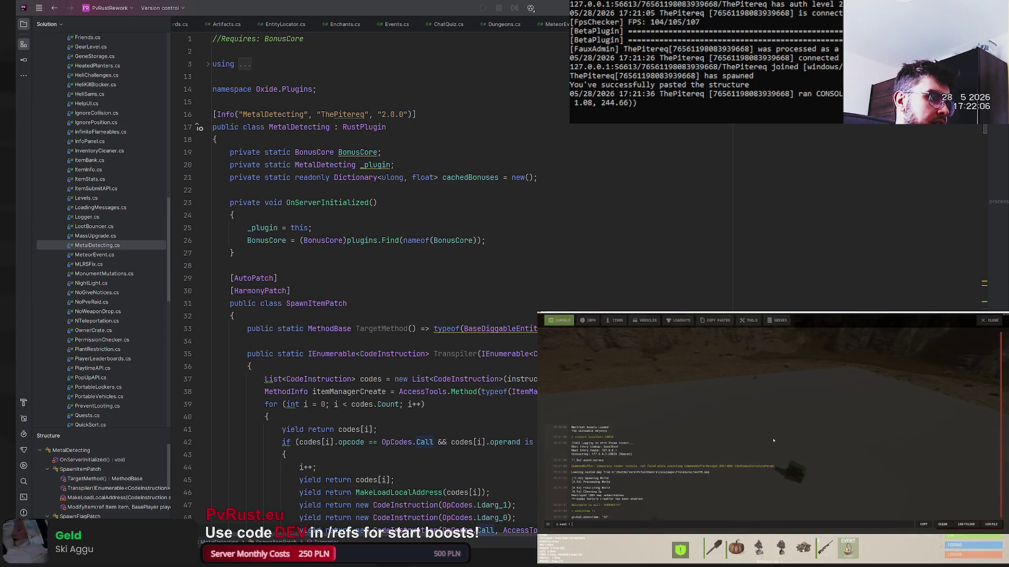
pyautogui.press('Return')
pyautogui.press('F1')
pyautogui.press('Tab')
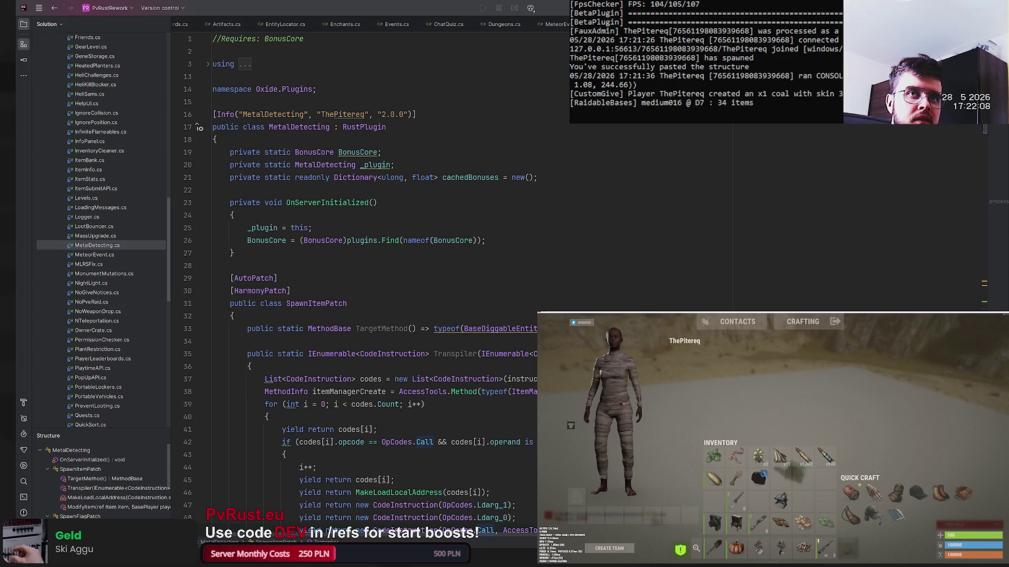
pyautogui.press('F1')
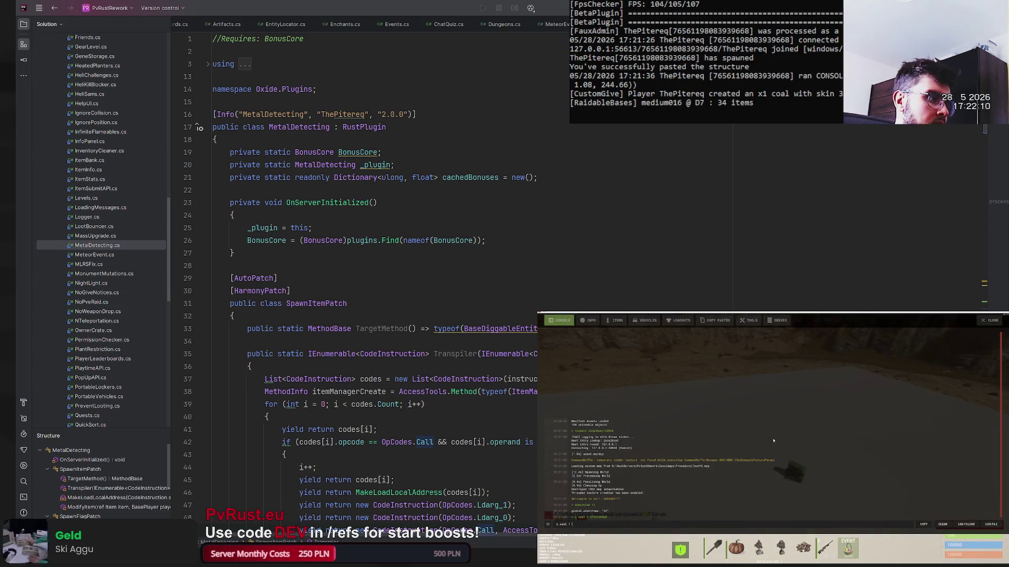
pyautogui.press('Return')
pyautogui.press('F1')
pyautogui.press('Tab')
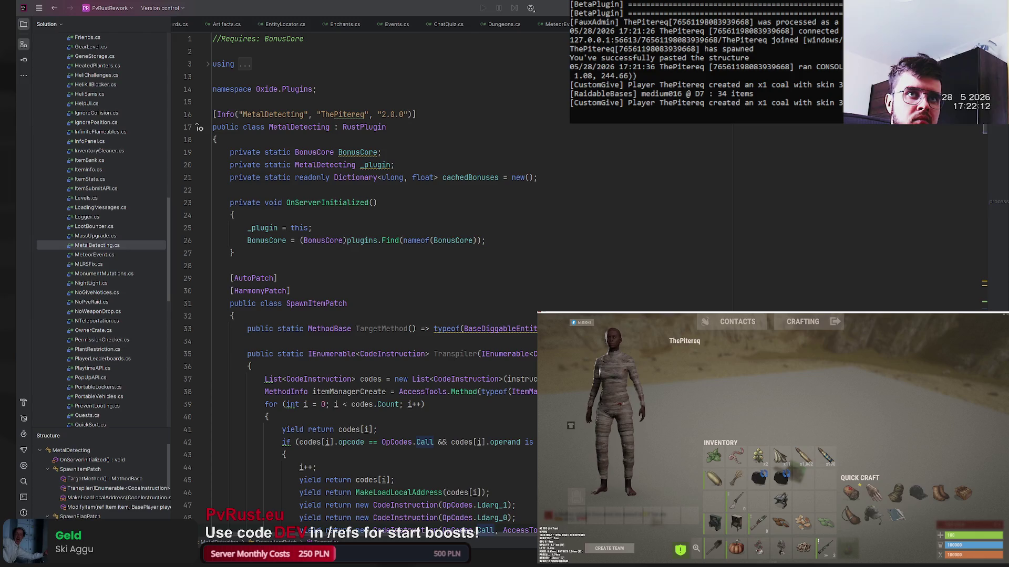
pyautogui.press('F1')
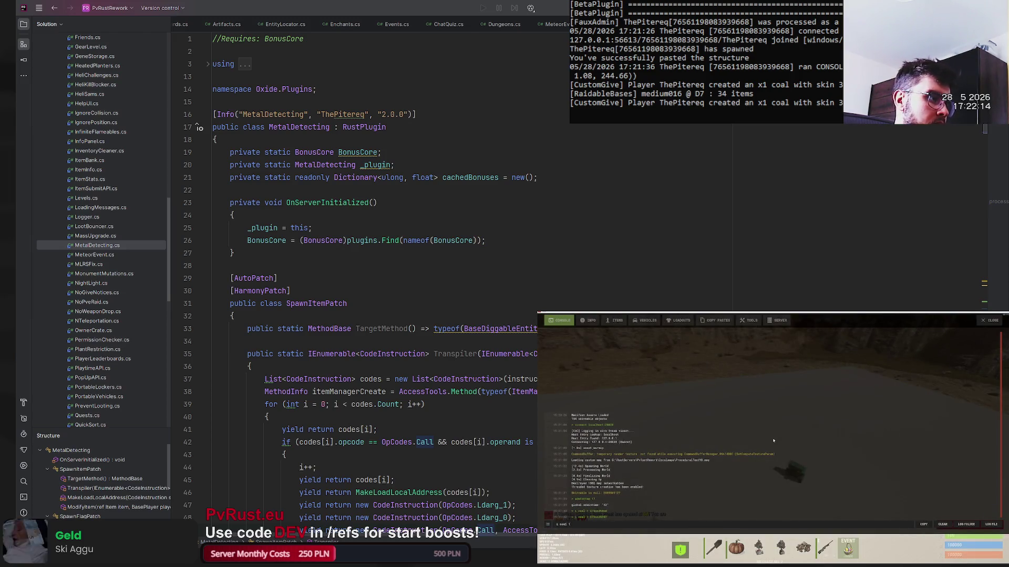
pyautogui.press('Return')
pyautogui.press('F1')
pyautogui.press('Tab')
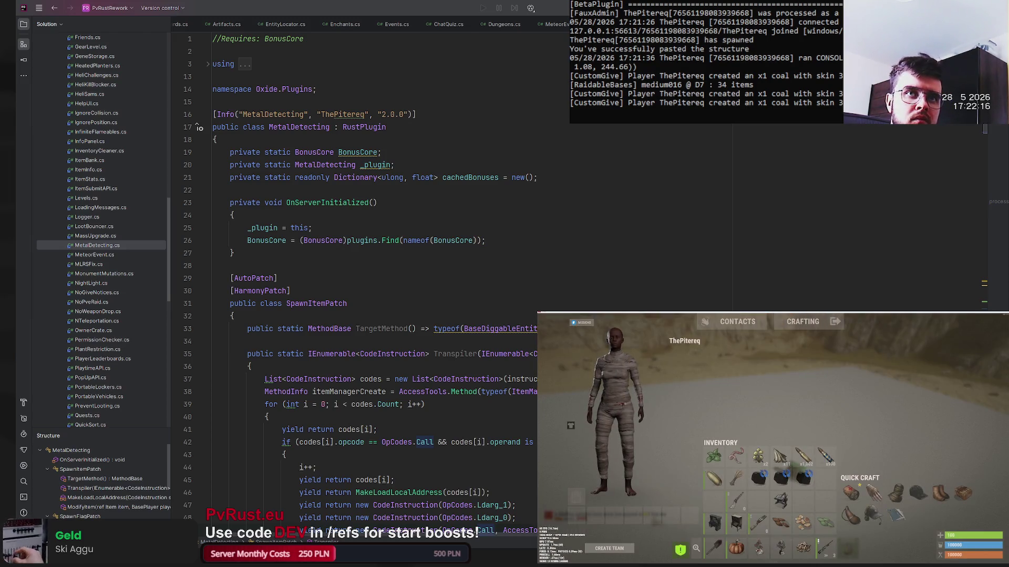
# - Give three more skinned coal items, reopening the inventory after each command
pyautogui.press('Tab')
pyautogui.press('F1')
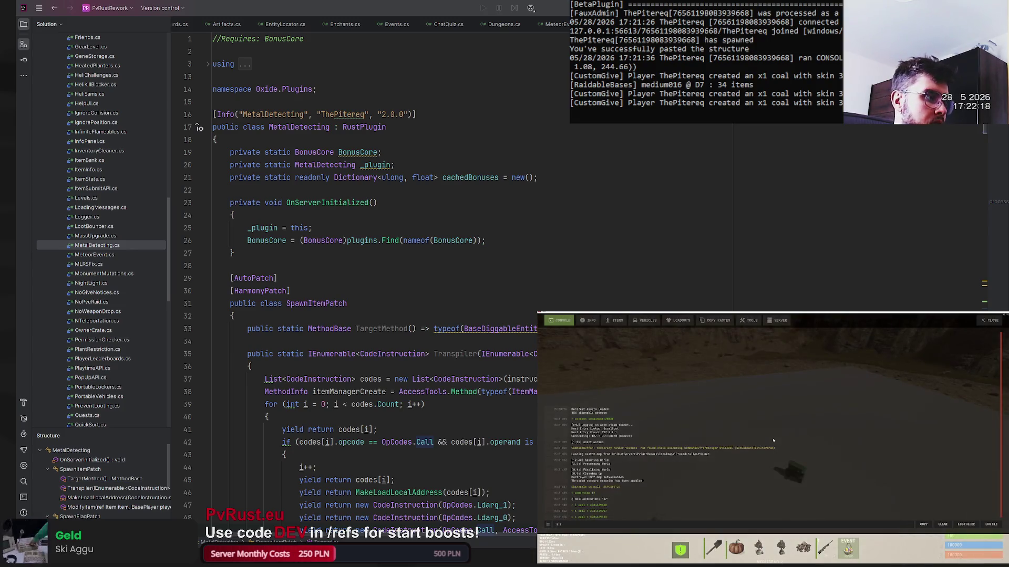
pyautogui.press('Return')
pyautogui.press('F1')
pyautogui.press('Tab')
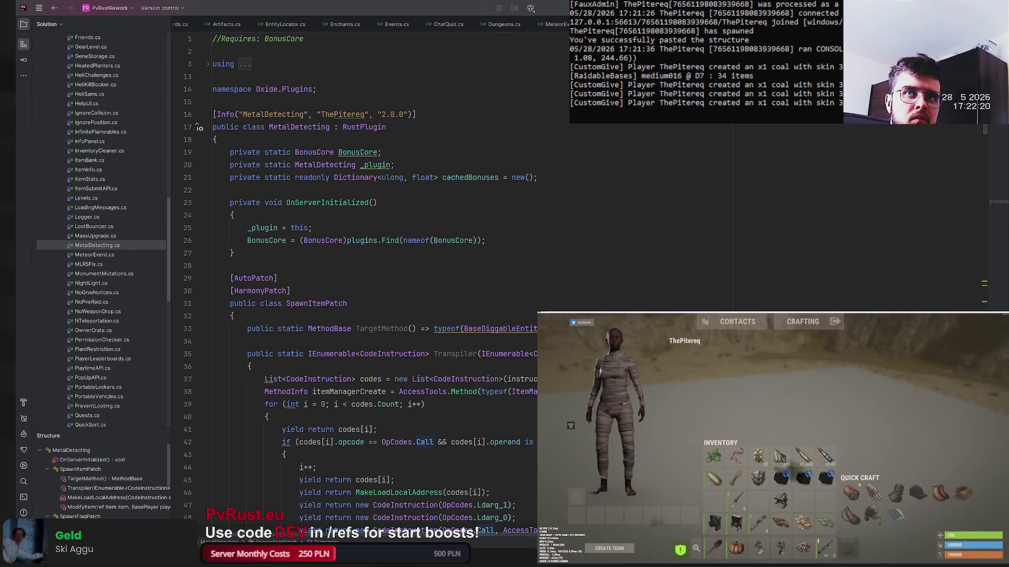
pyautogui.press('Tab')
pyautogui.press('F1')
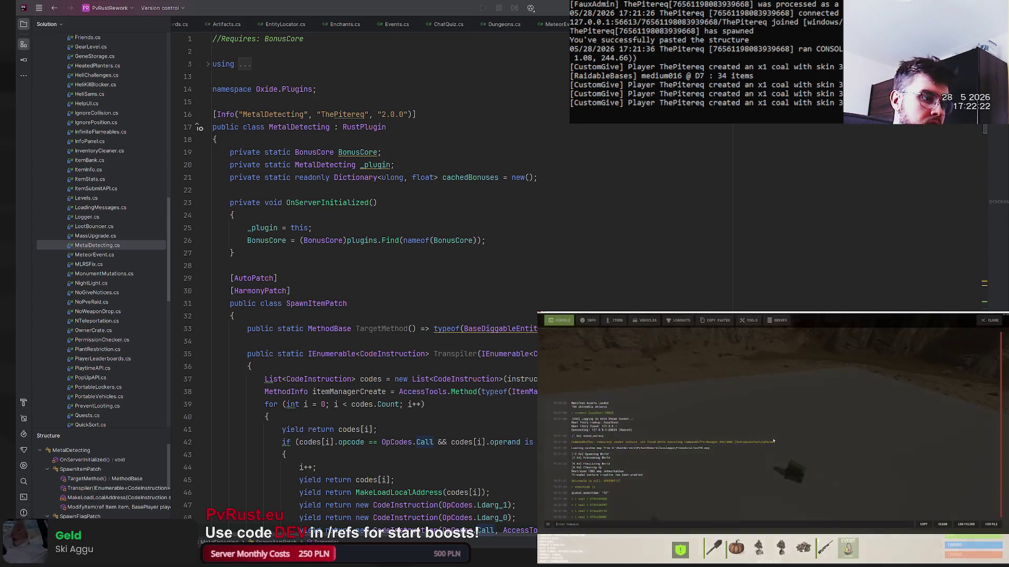
pyautogui.press('Return')
pyautogui.press('F1')
pyautogui.press('Tab')
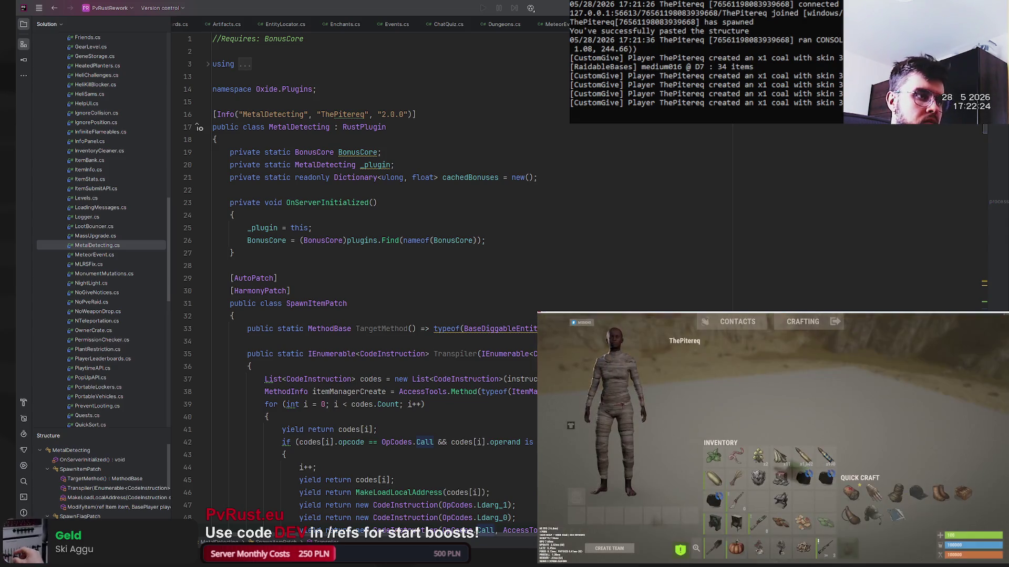
pyautogui.press('Tab')
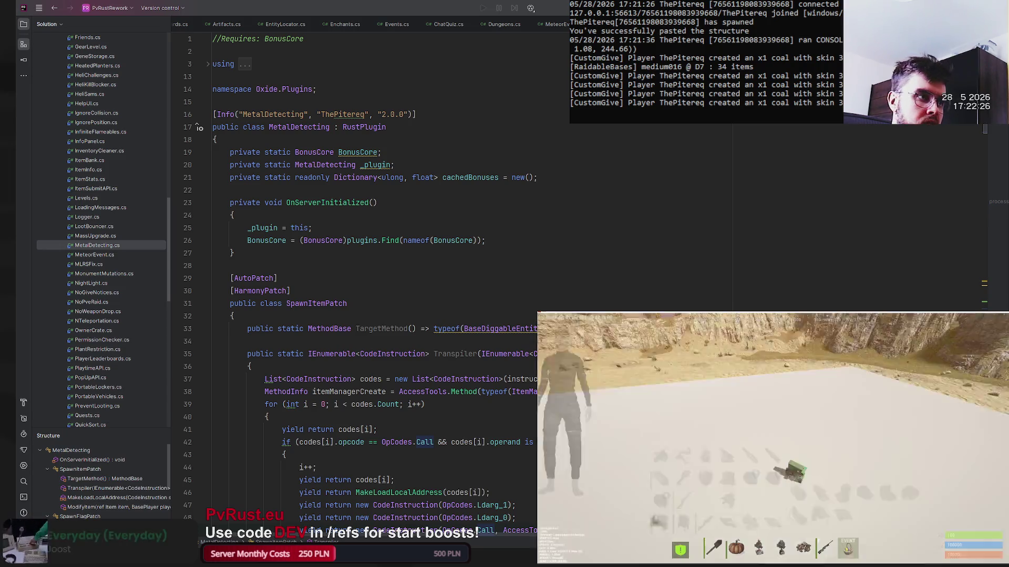
pyautogui.press('F1')
pyautogui.press('Return')
pyautogui.press('F1')
pyautogui.press('Tab')
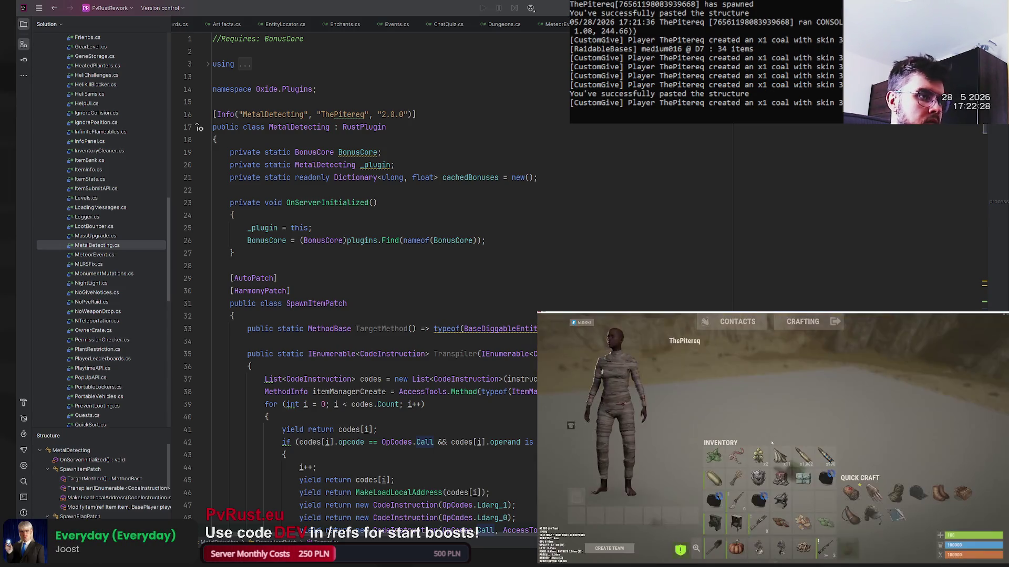
# - Rearrange inventory items into new slots and inspect the COAL item's details
pyautogui.moveTo(758, 500); pyautogui.dragTo(826, 500)
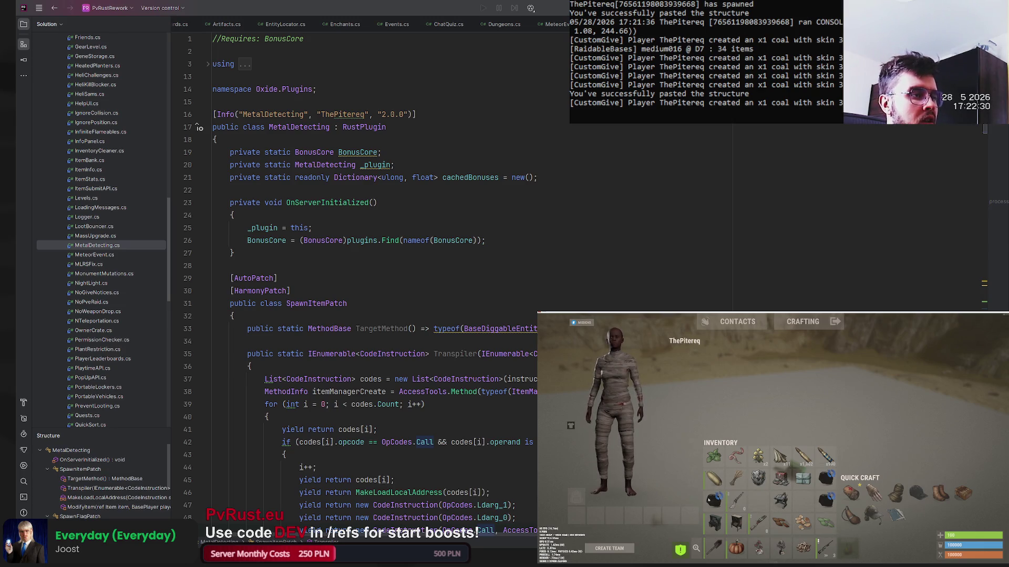
pyautogui.moveTo(713, 500)
pyautogui.mouseDown()
pyautogui.moveTo(804, 500)
pyautogui.moveTo(718, 502)
pyautogui.mouseUp()
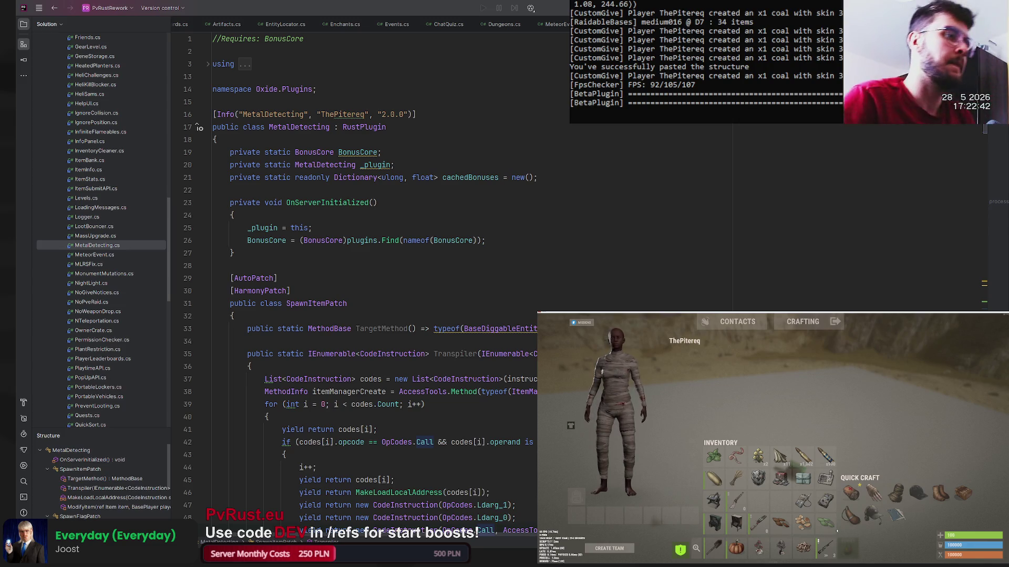
pyautogui.click(779, 477)
# - Inspect the details of several inventory items, including the armor item
pyautogui.click(803, 478)
pyautogui.click(825, 478)
pyautogui.click(825, 501)
pyautogui.click(803, 500)
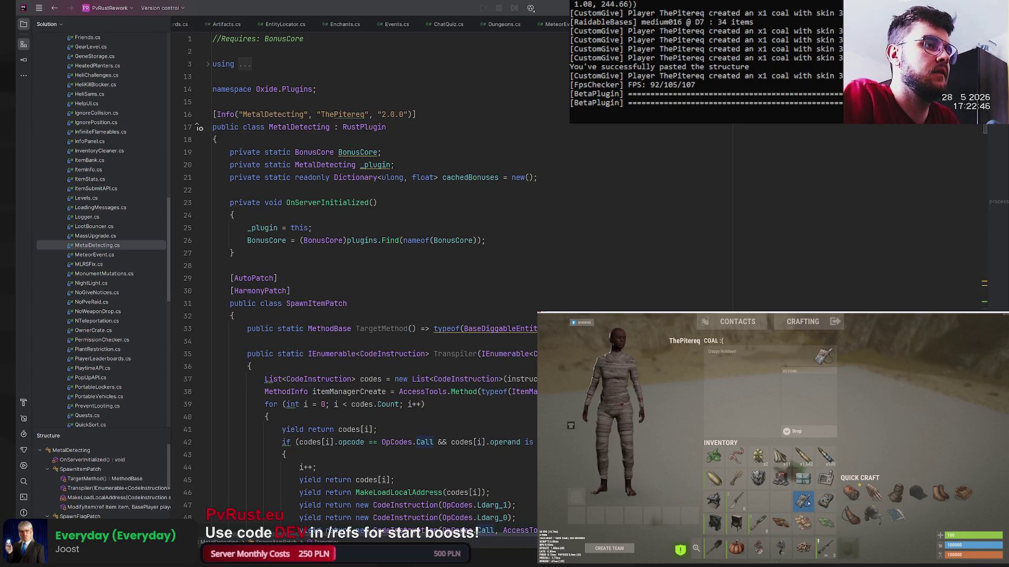
pyautogui.click(825, 478)
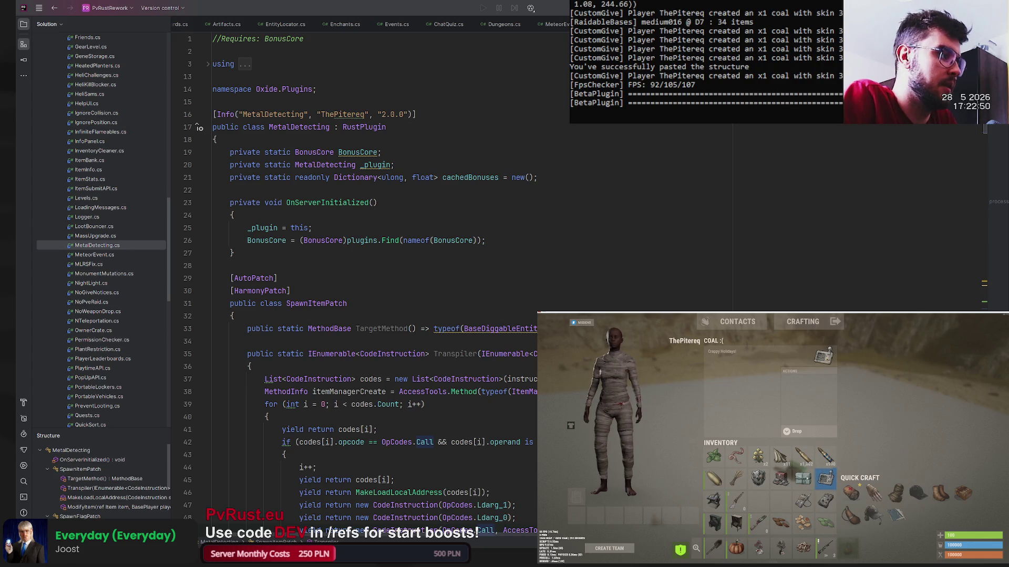
pyautogui.click(803, 500)
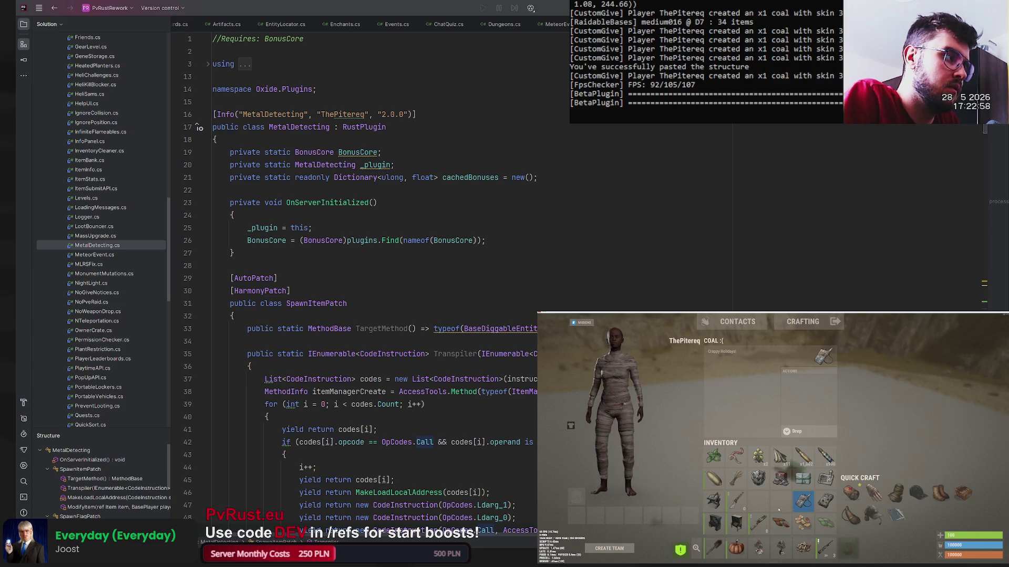
pyautogui.click(784, 485)
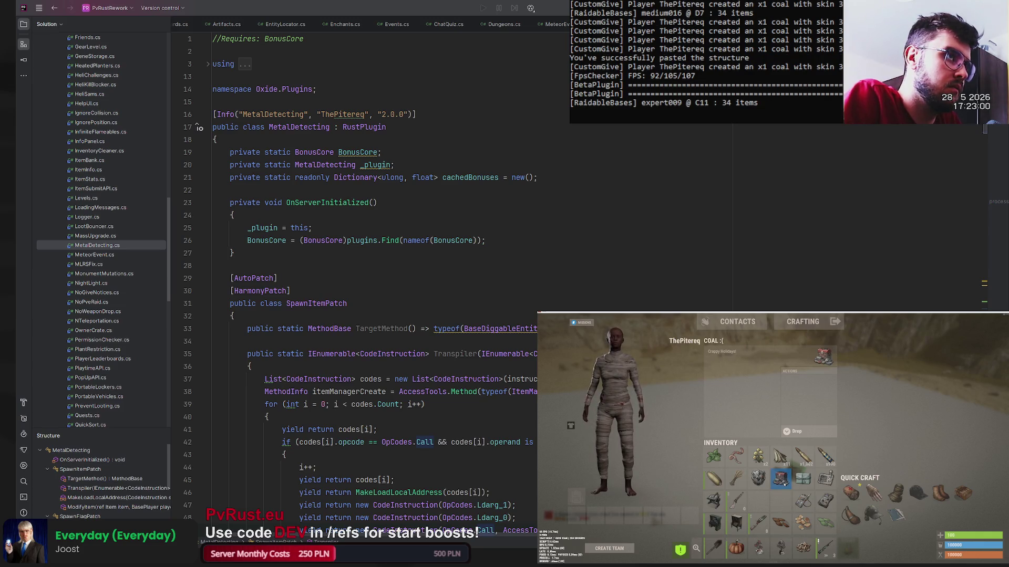
pyautogui.click(760, 480)
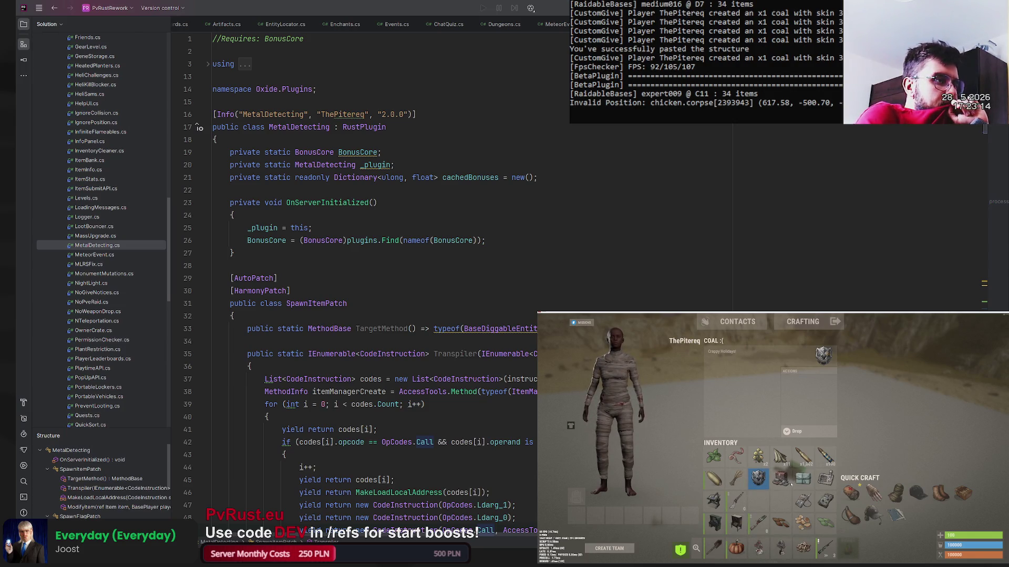
pyautogui.click(786, 502)
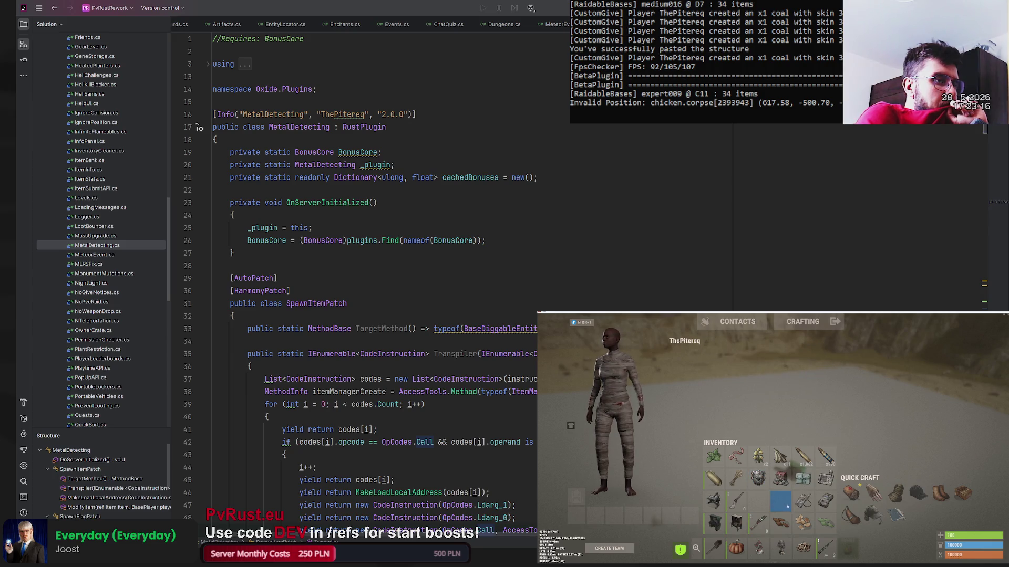
# - Move the coal stack up one inventory row, then inspect the neighbouring items and shield
pyautogui.click(828, 504)
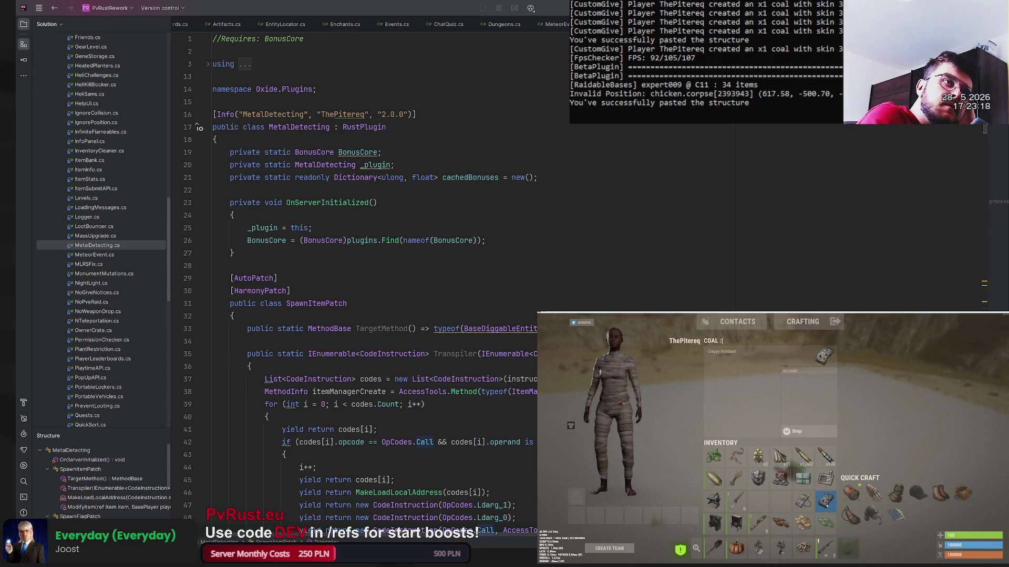
pyautogui.moveTo(813, 502); pyautogui.dragTo(824, 480)
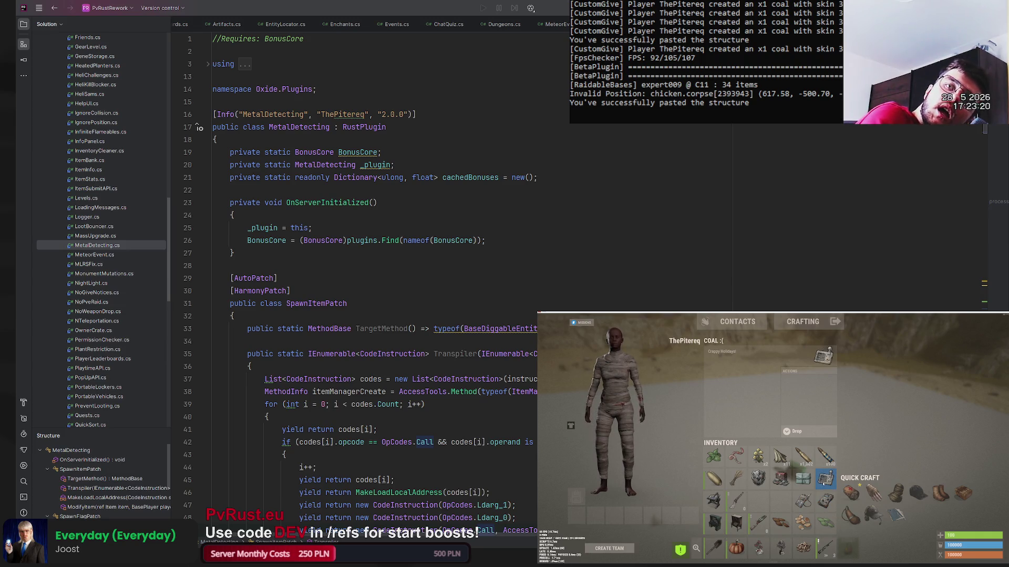
pyautogui.click(804, 480)
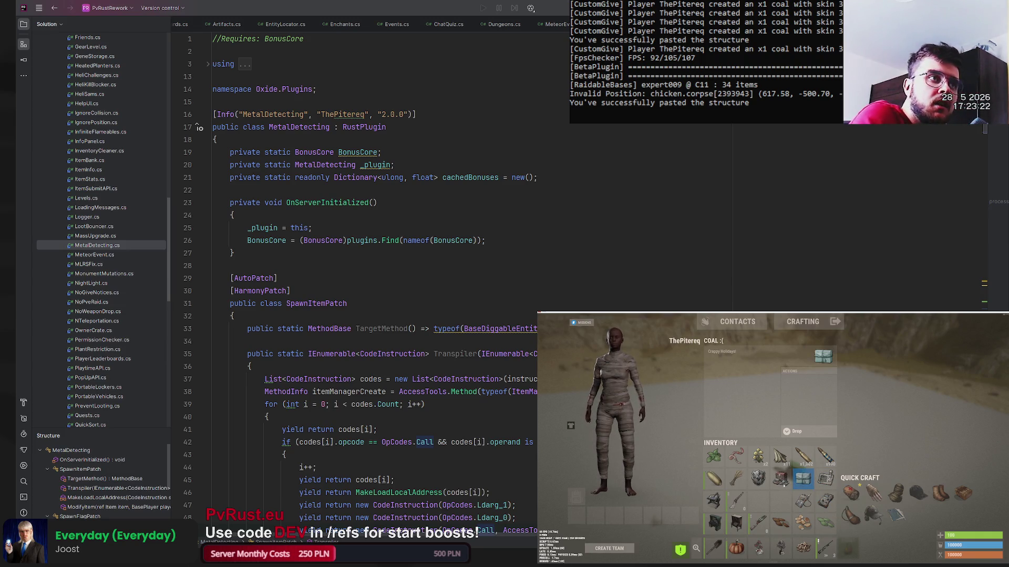
pyautogui.click(783, 480)
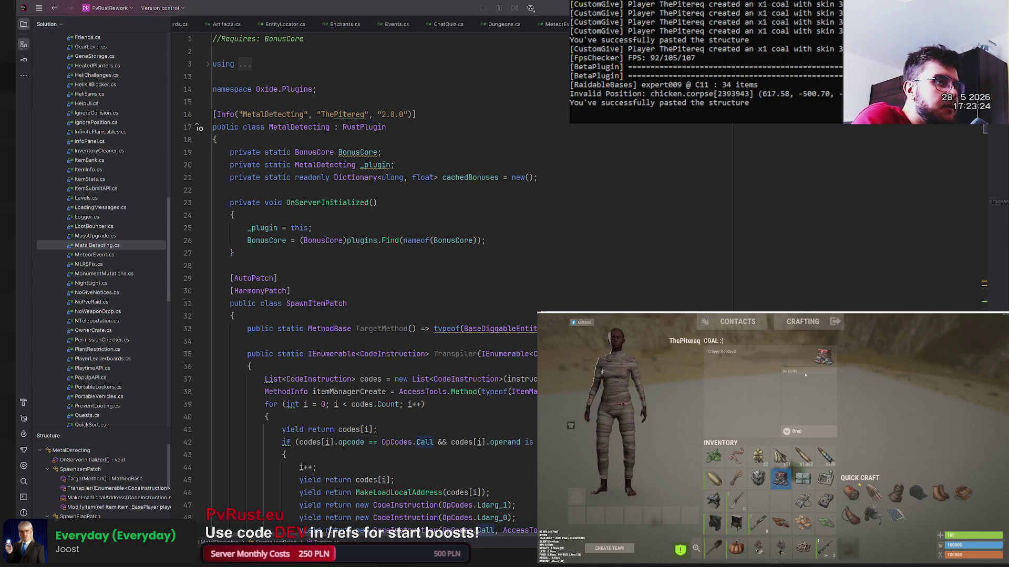
pyautogui.click(765, 479)
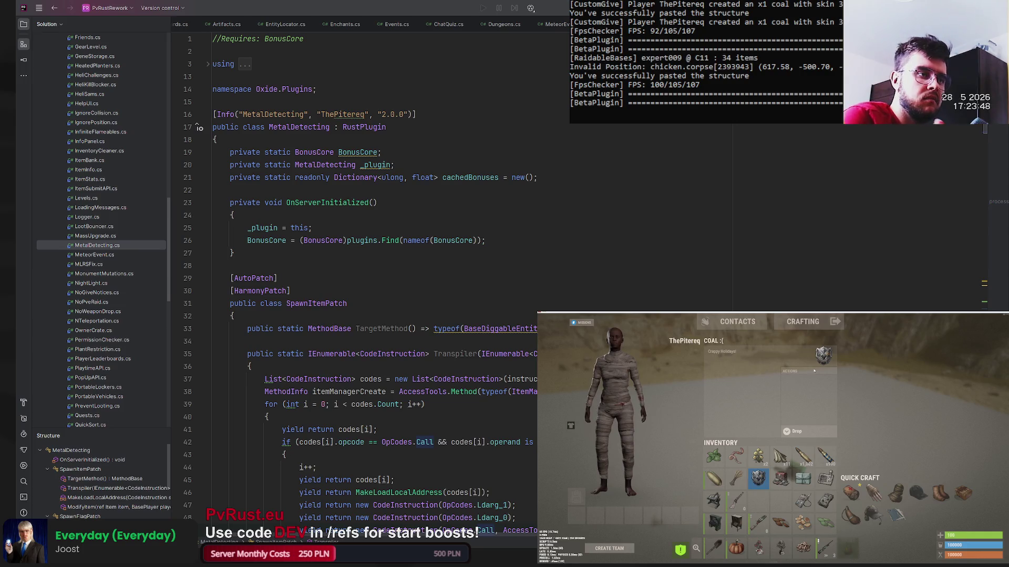
# - Close the inventory and quit Rust to the desktop from the main menu
pyautogui.press('Tab')
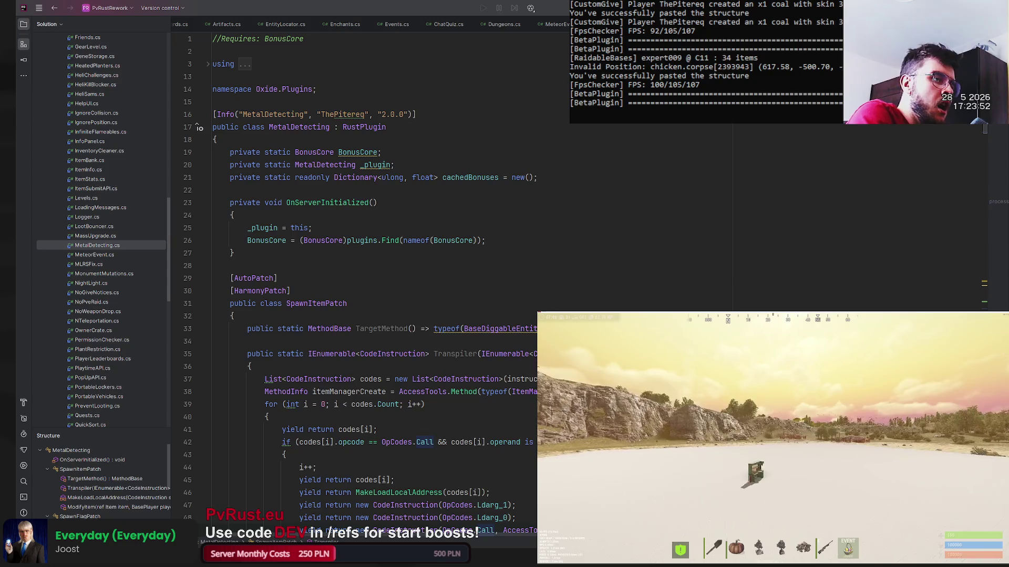
pyautogui.press('Tab')
pyautogui.press('Tab')
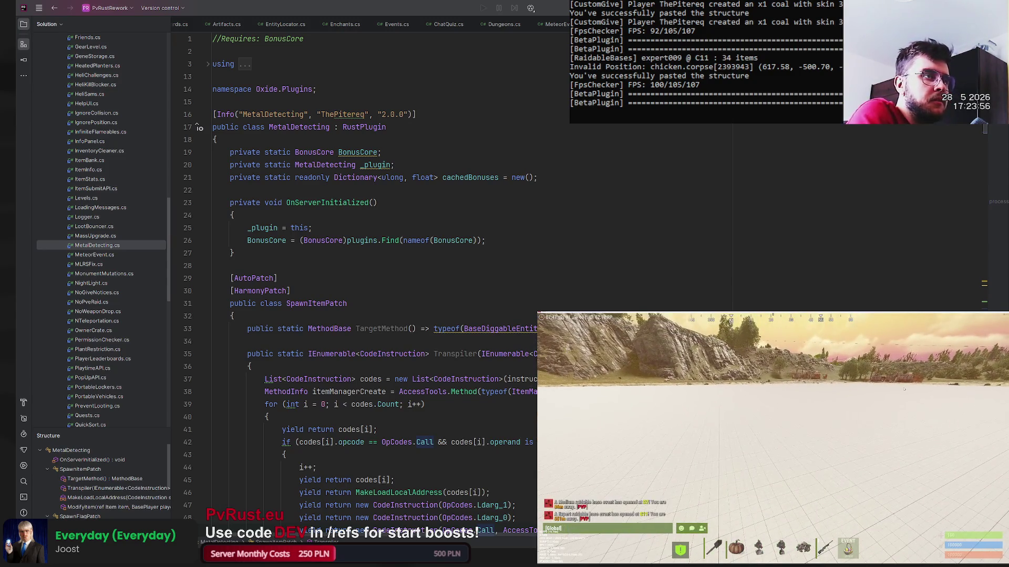
pyautogui.press('Escape')
pyautogui.click(976, 321)
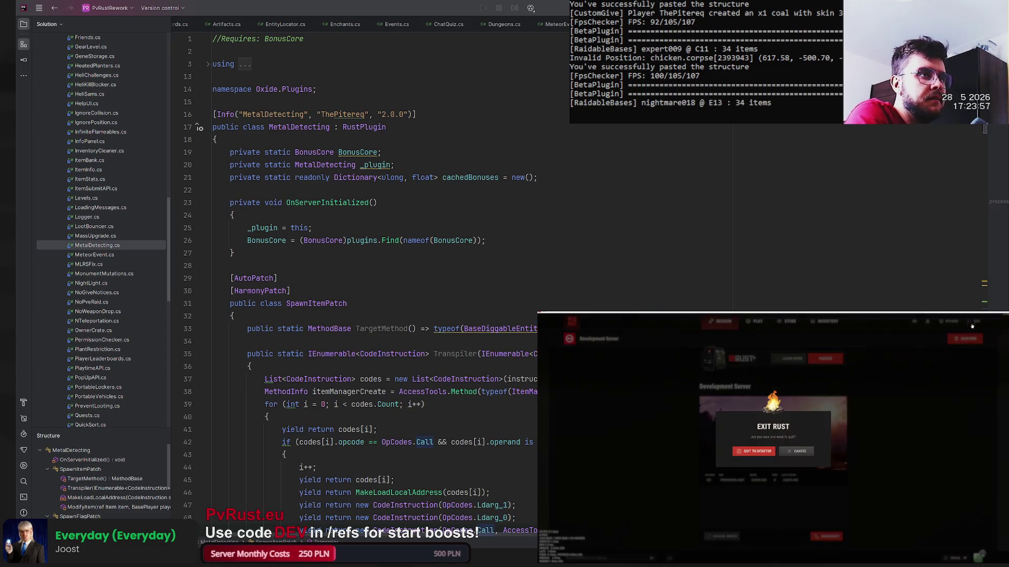
pyautogui.click(754, 451)
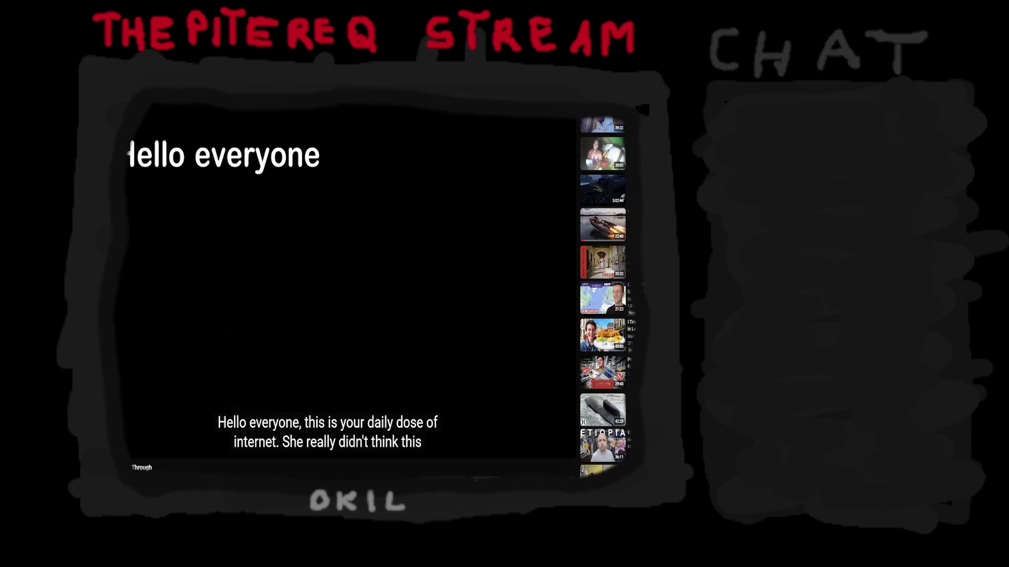
# - Switch the YouTube episode player to Theater mode, hiding the recommended videos
pyautogui.click(551, 451)
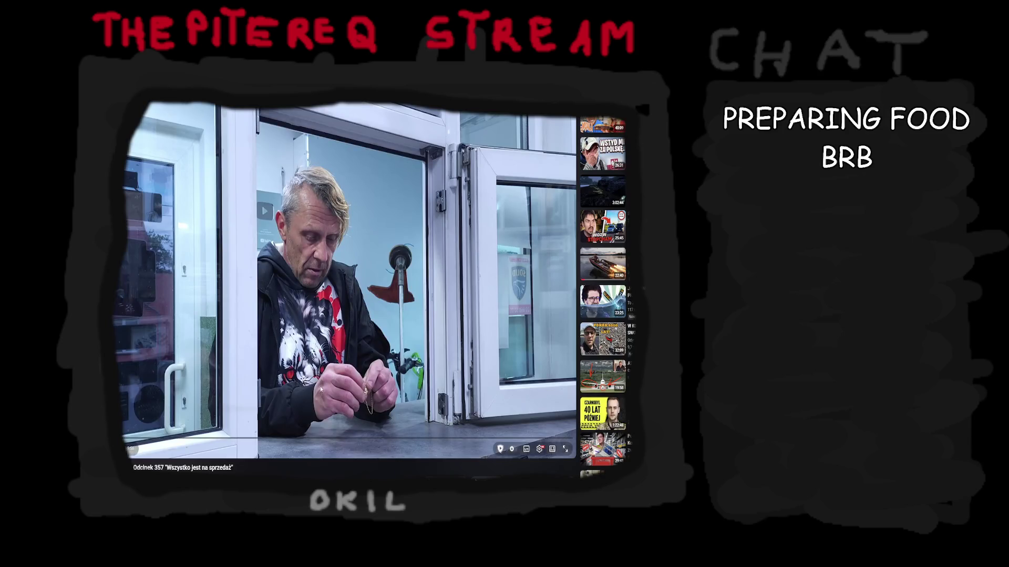
pyautogui.click(552, 449)
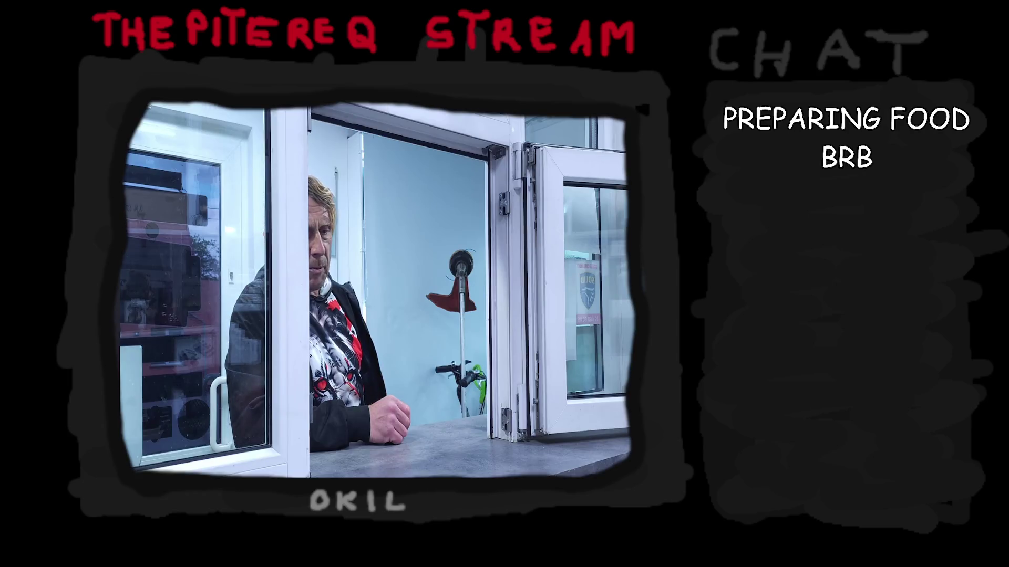
pyautogui.scroll(-2, 198, 447)
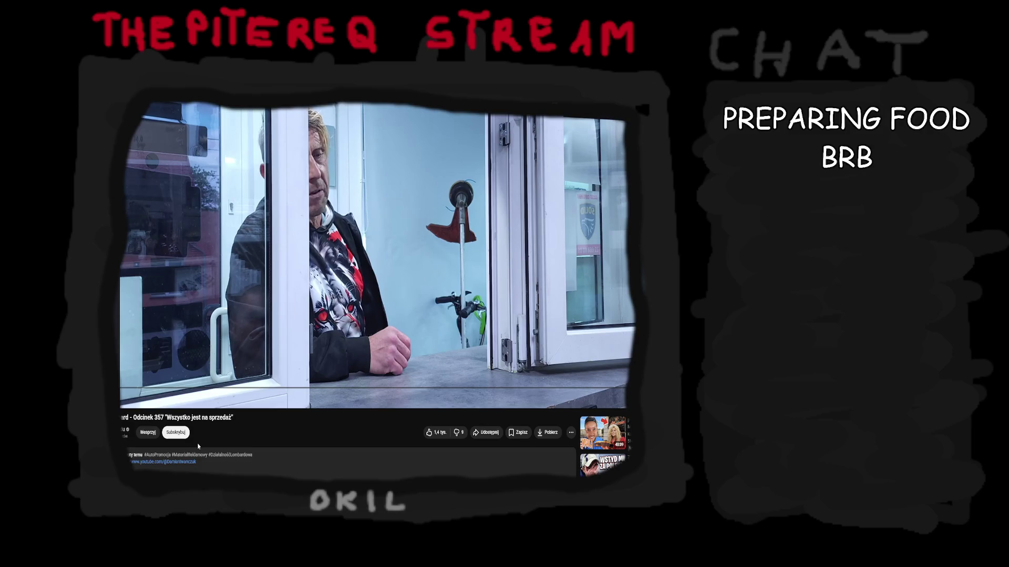
pyautogui.scroll(2, 198, 447)
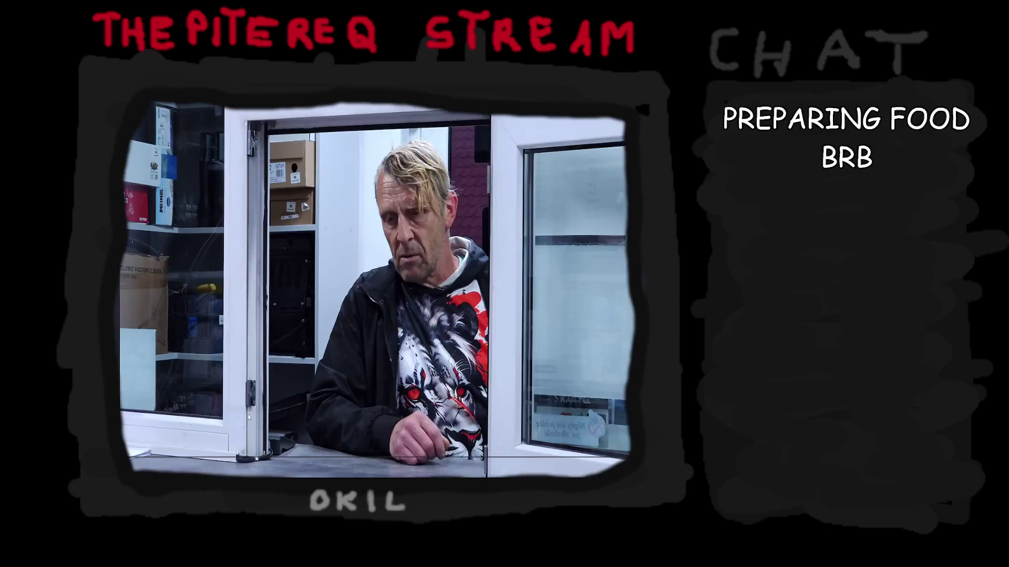